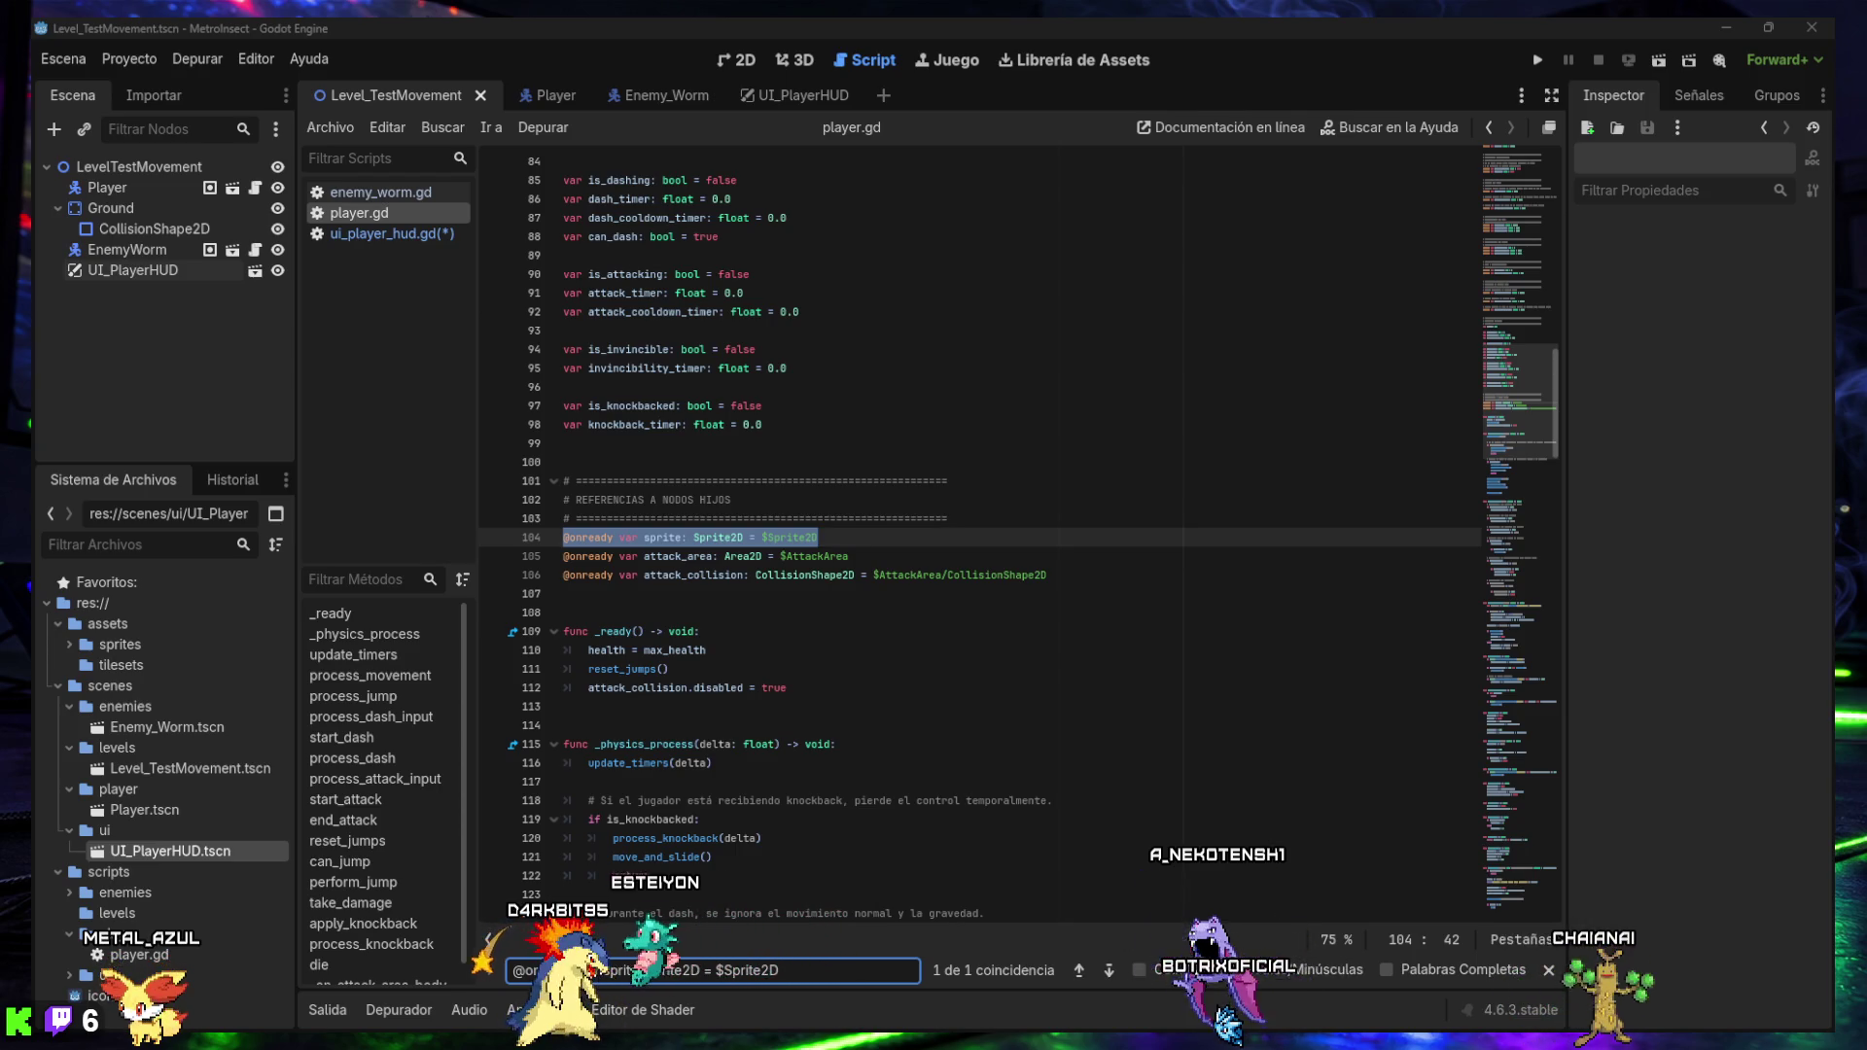
left_click(756, 611)
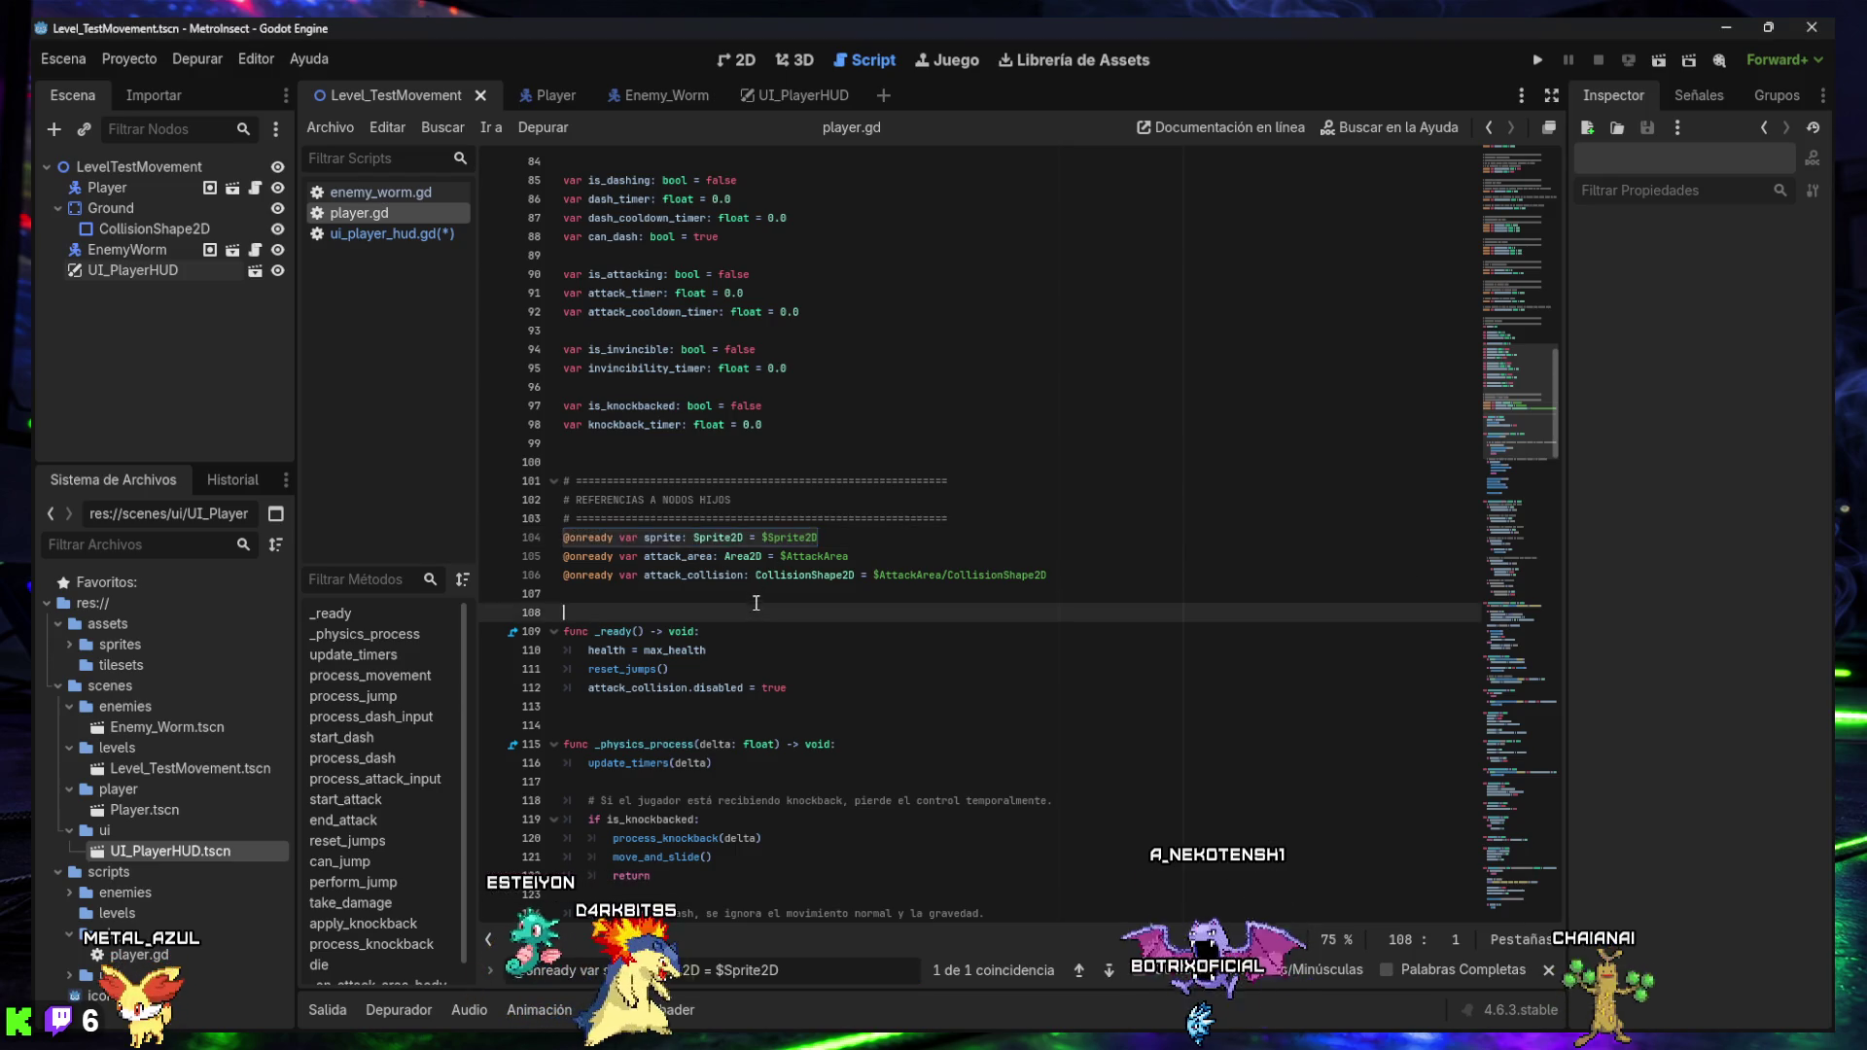
type("# Referencia al HUD de vida. # El HUD está instanciado como hermano del Player dentro del nivel. @onready var hud: CanvasLayer = $\"../UI_PlayerHUD\"")
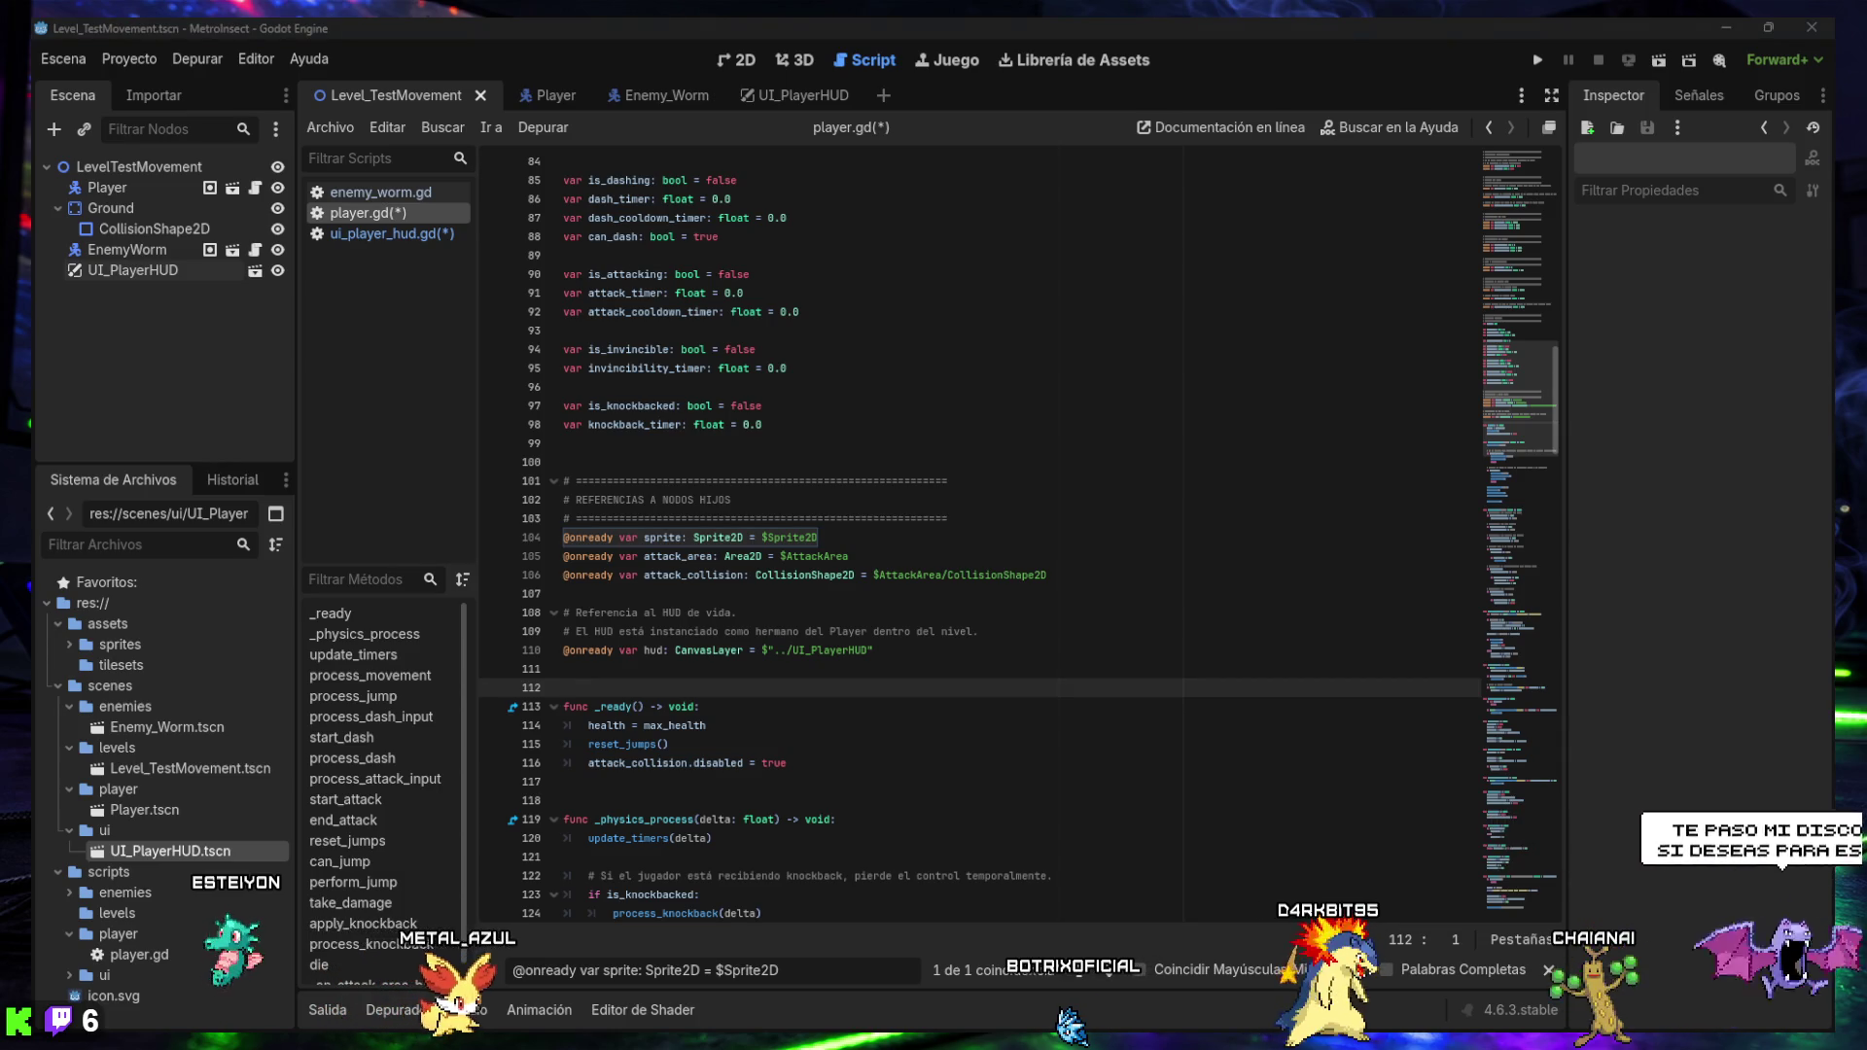
left_click(1206, 593)
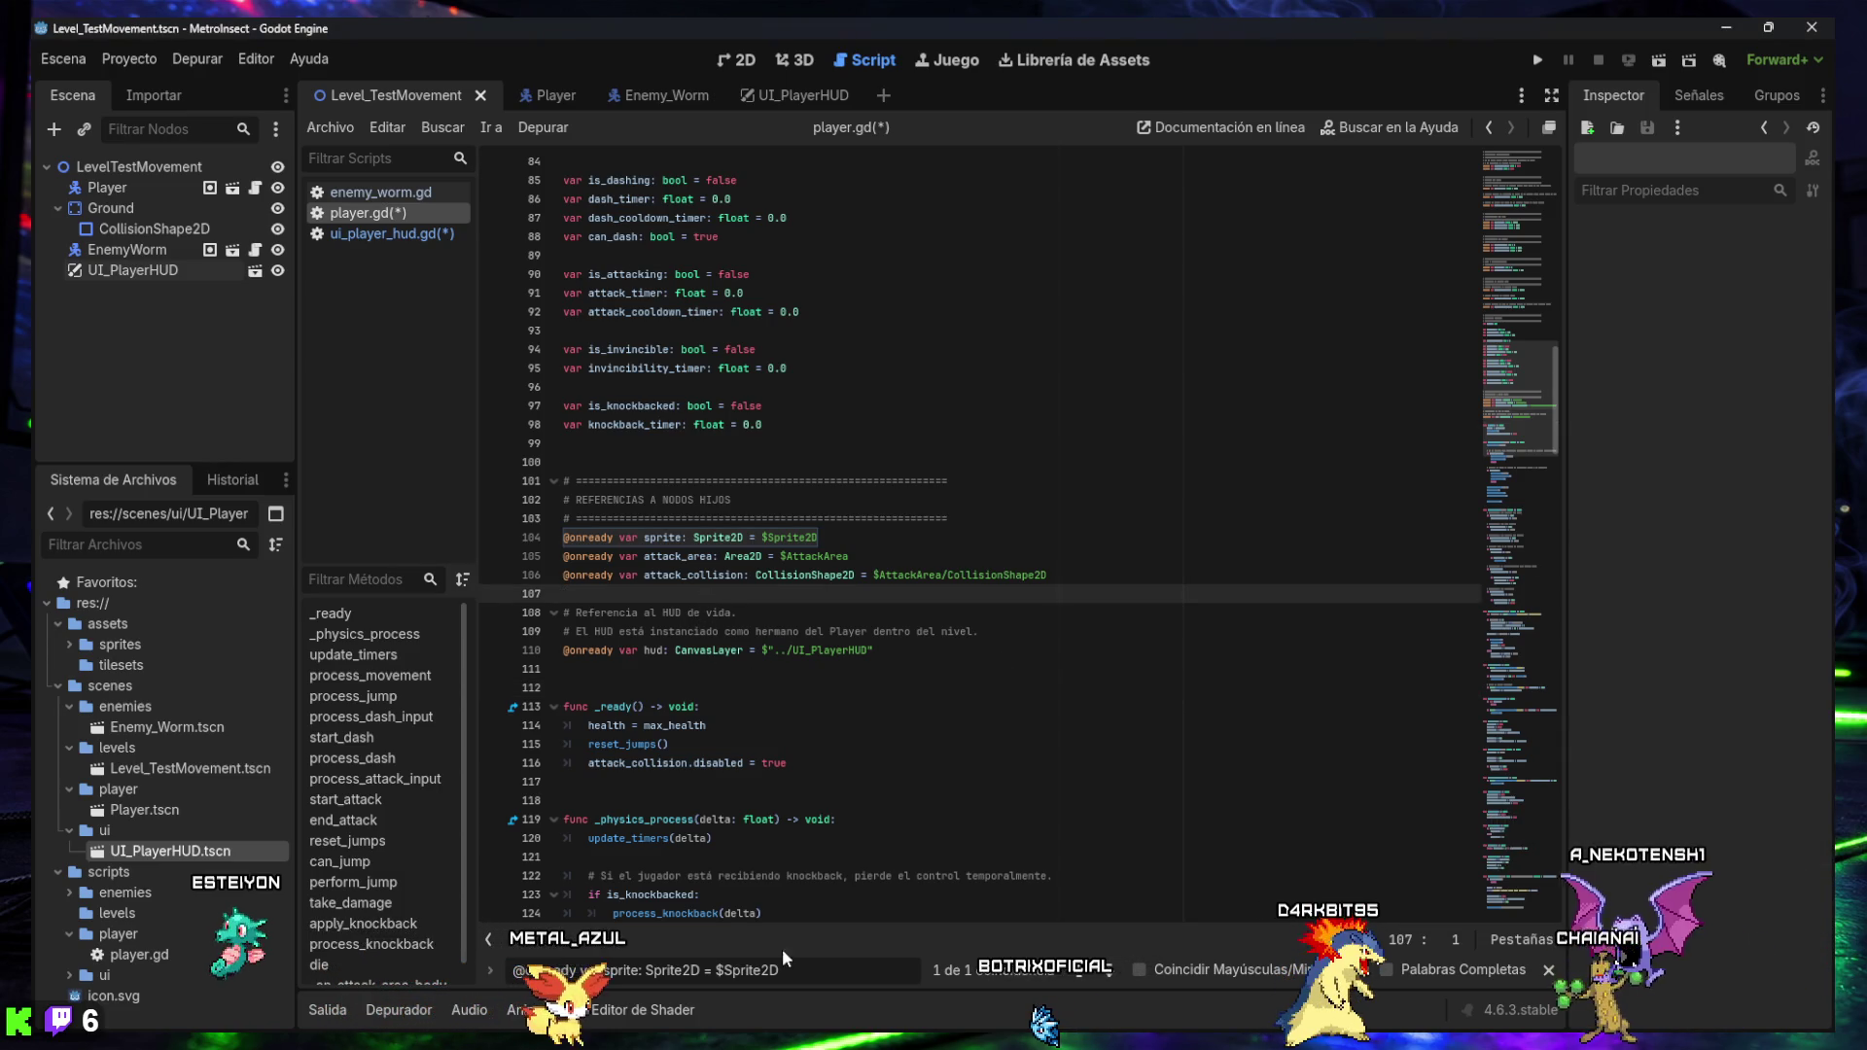
type("_ready()")
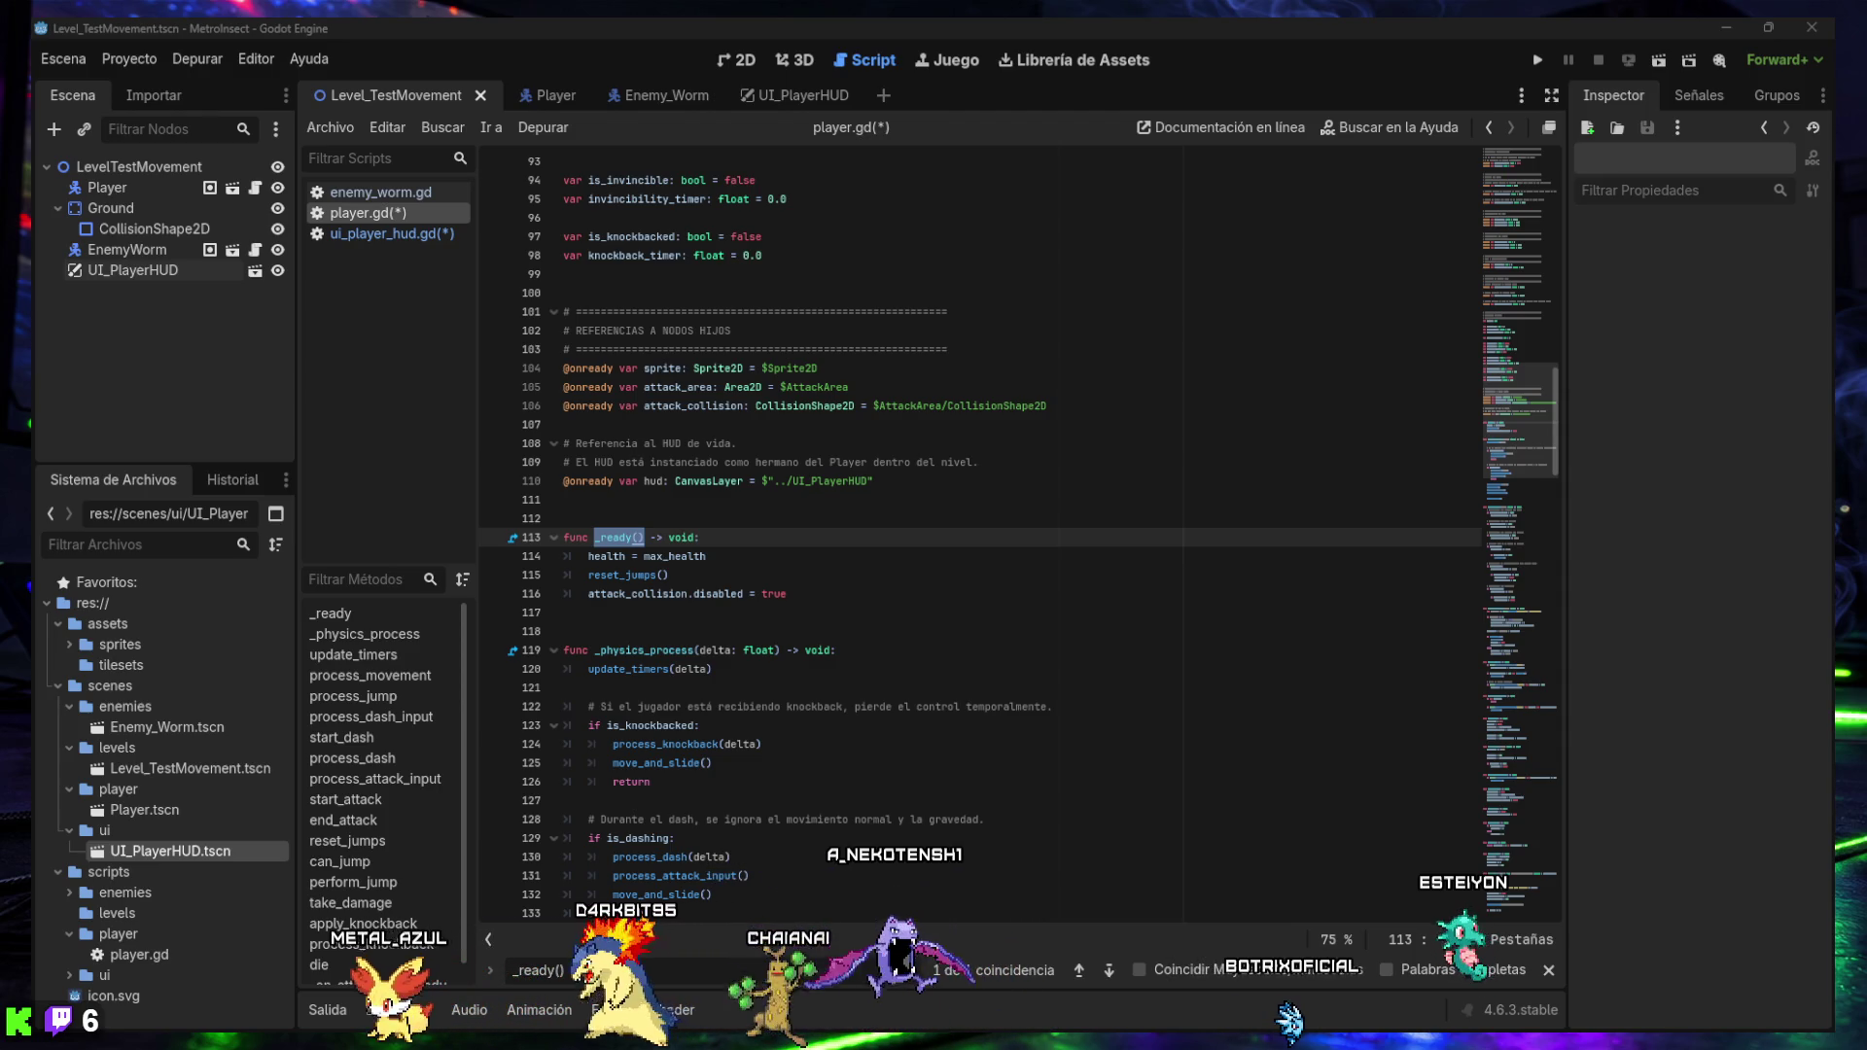
left_click_drag(787, 593, 543, 545)
- Replace the end of _ready() with a body calling hud.update_hearts(health, max_health)
type("func _ready() -> void: \thealth = max_health \treset_jumps() \tattack_collision.disabled = true  \t# Muestra la vida completa al iniciar la escena. \thud.update_hearts(health, max_health)")
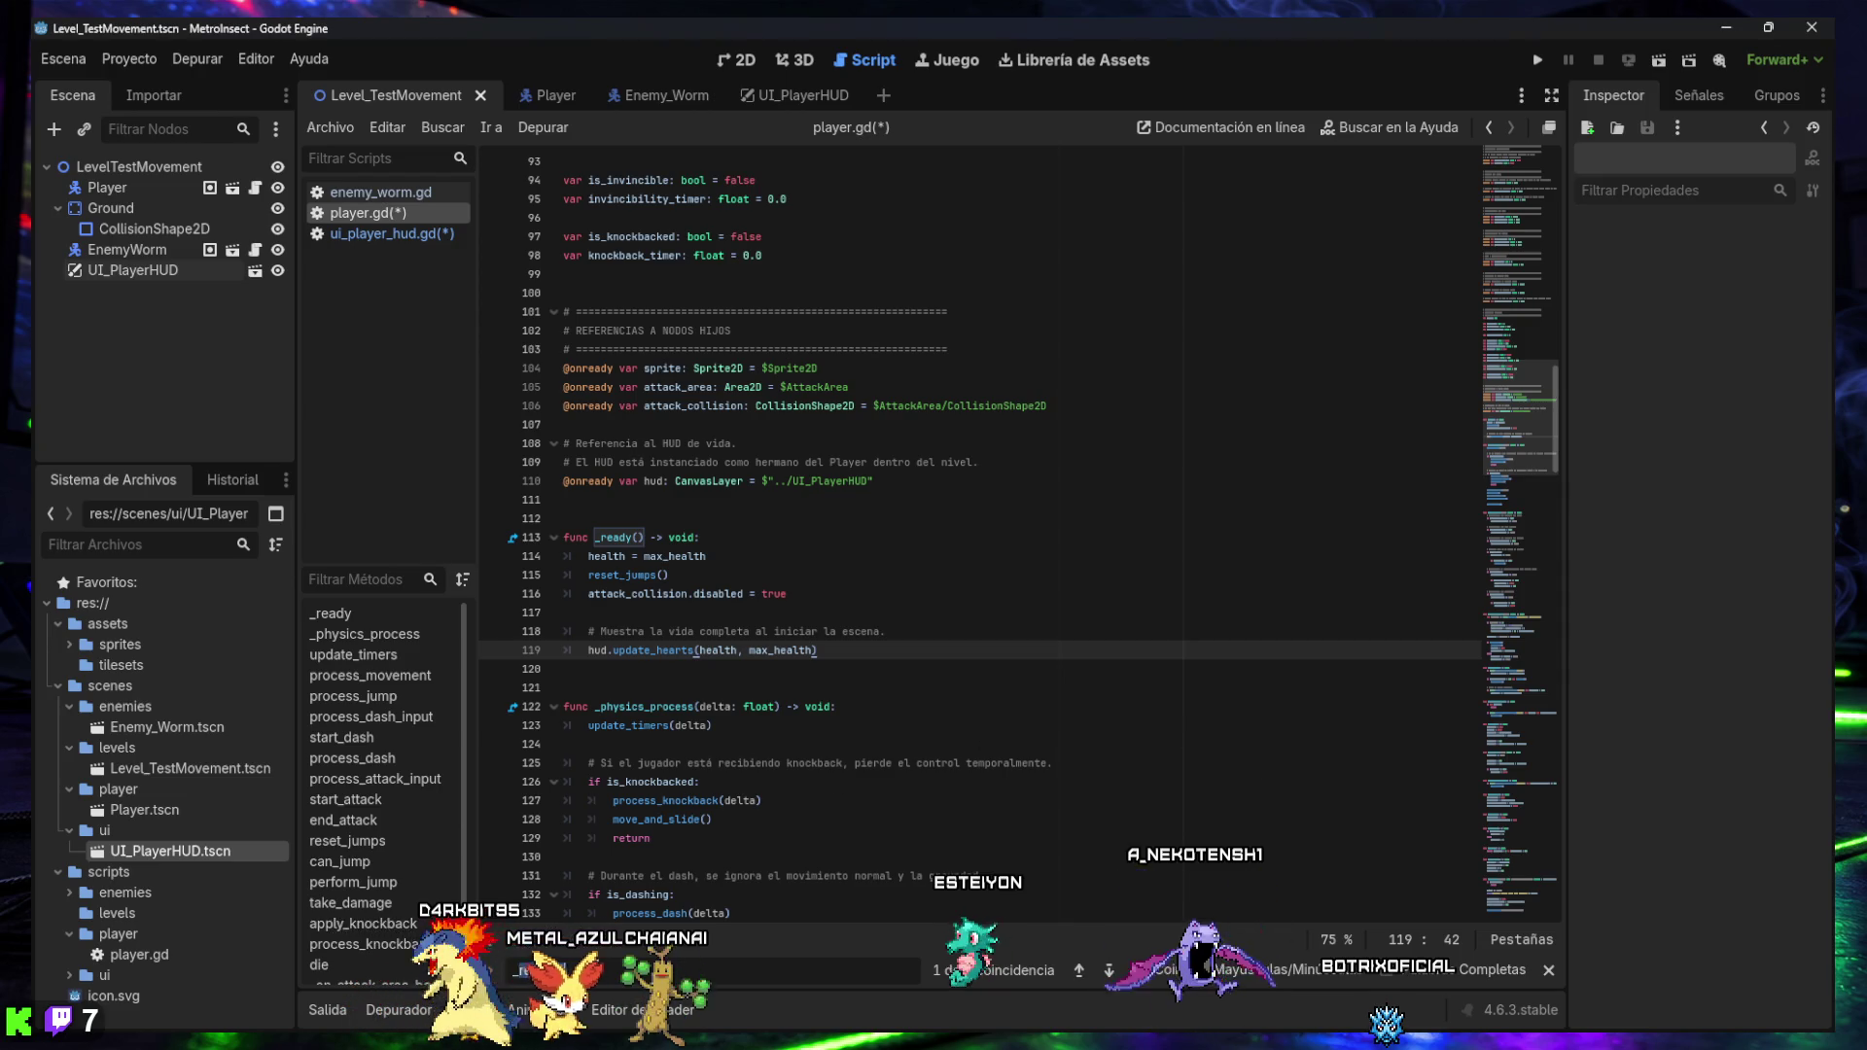
left_click(584, 966)
key("Return")
- Search the script for take_damage, then for 'health -= amount'
type("take_dan")
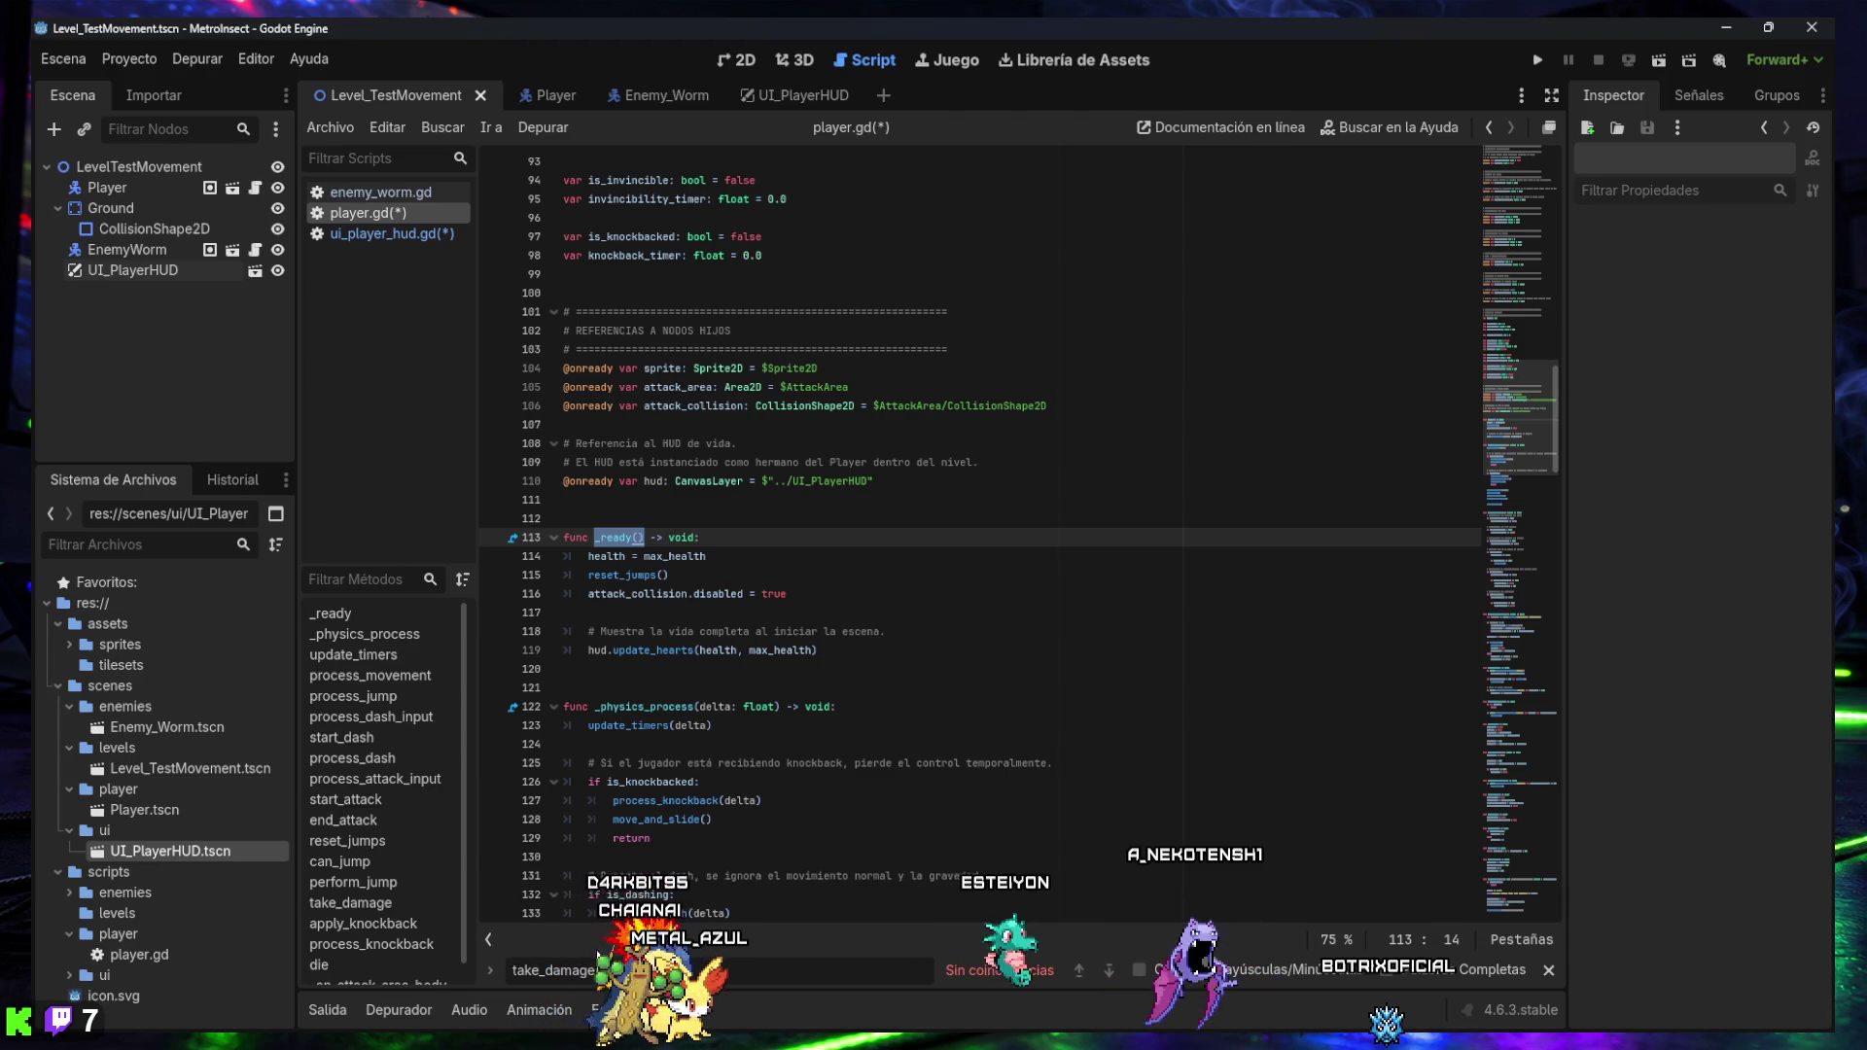
type("age()")
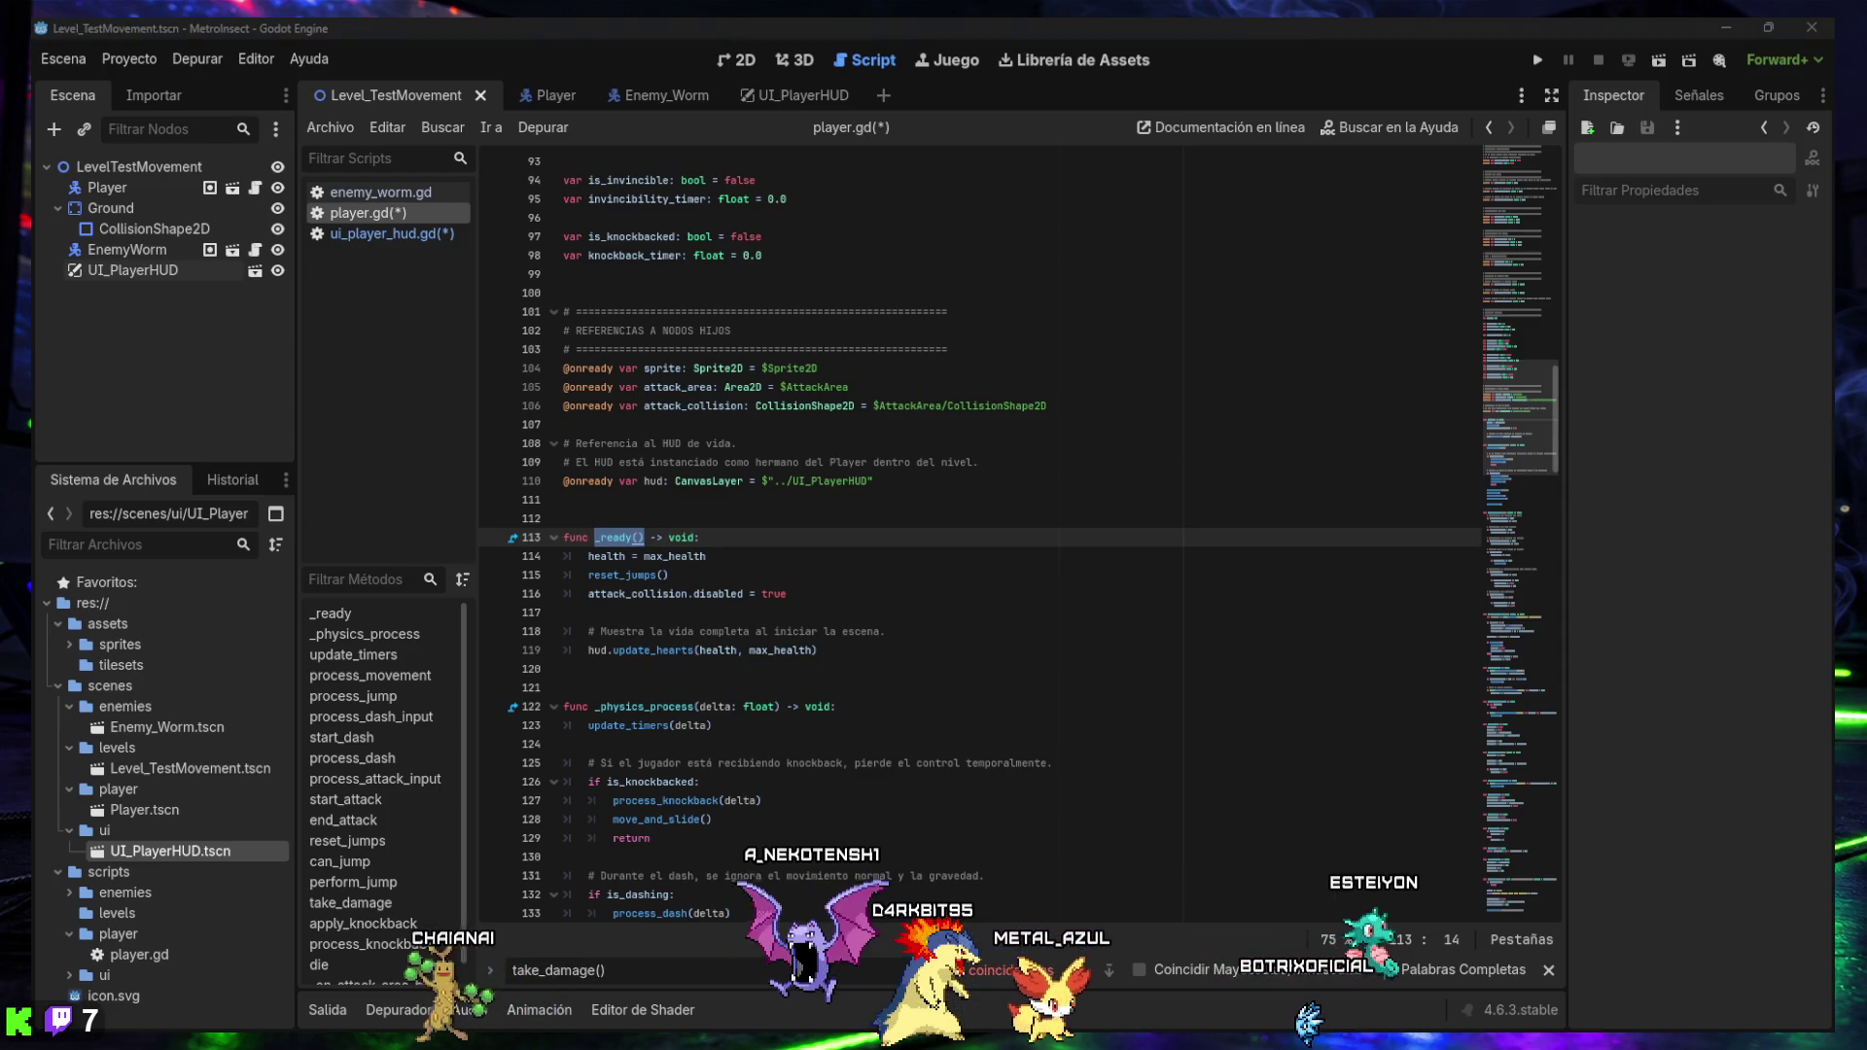
key("ctrl+a")
type("health -= amount")
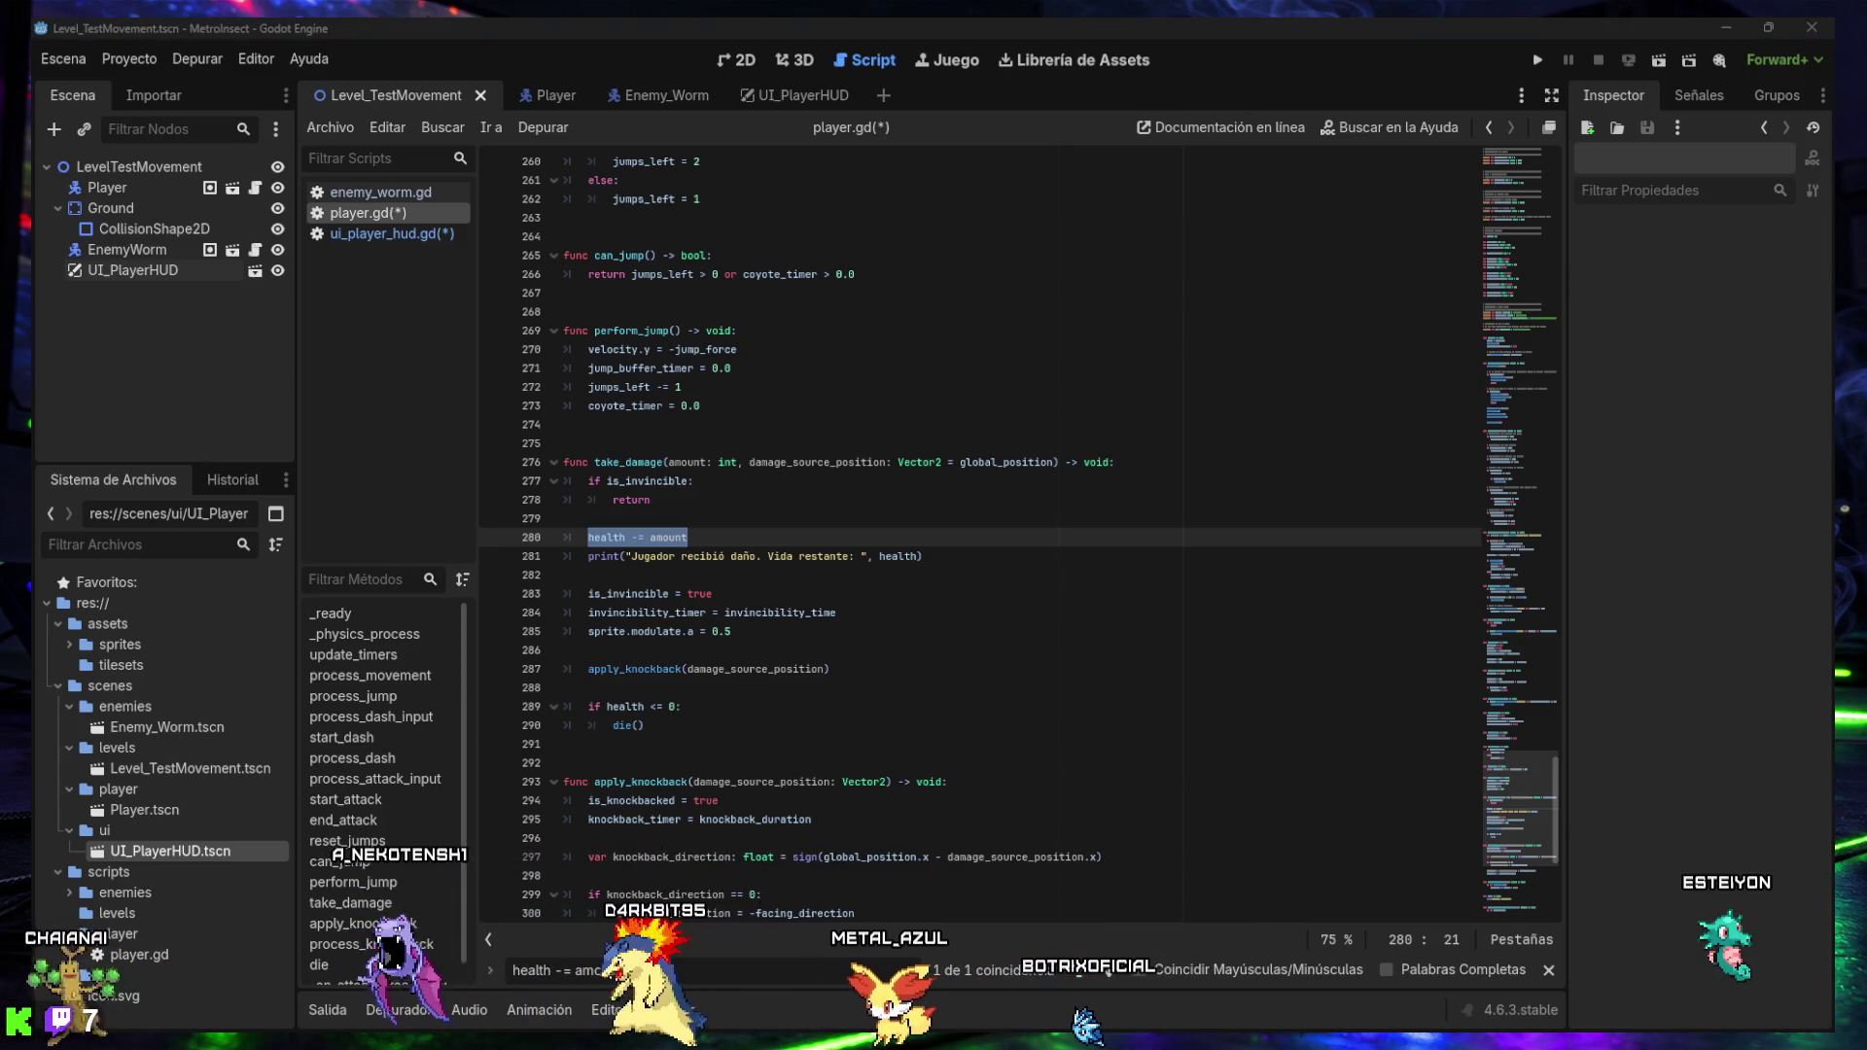
- Insert an indented hud.update_hearts(health, max_health) call after take_damage's print line and save
left_click(953, 557)
key("Return")
key("ctrl+v")
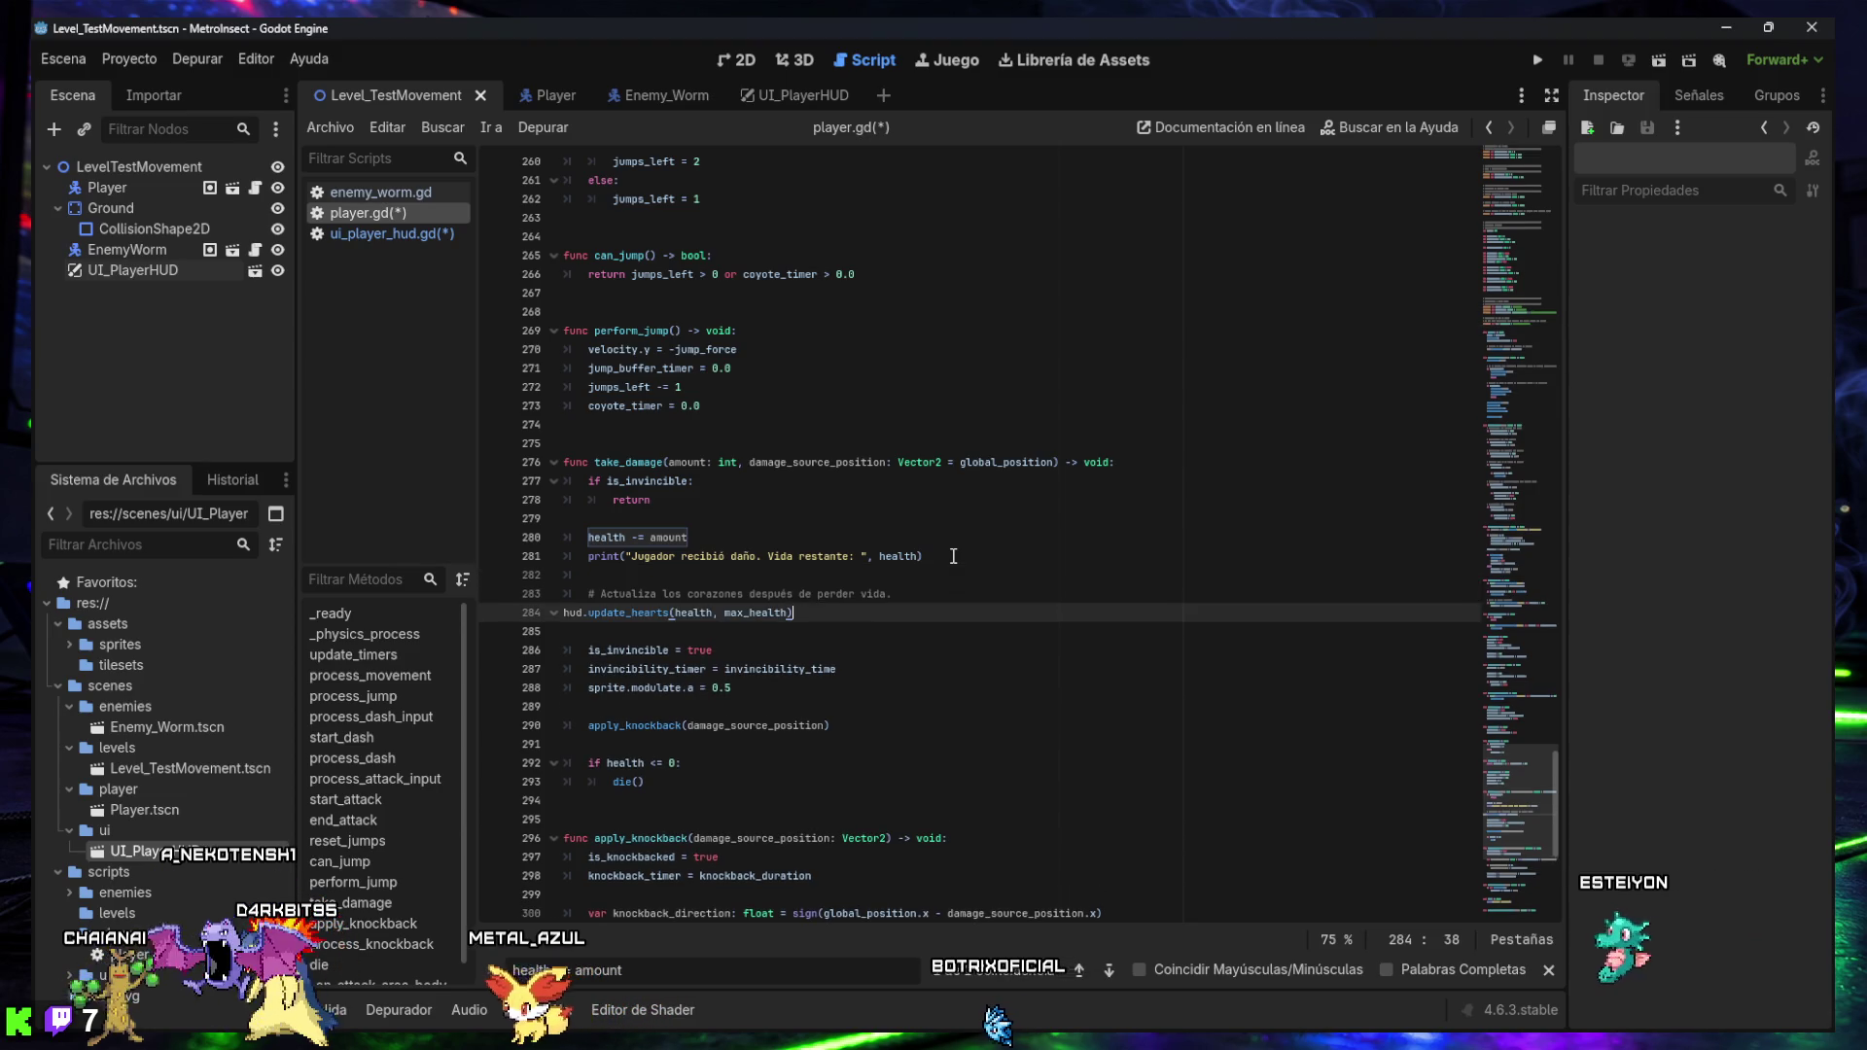
key("Tab")
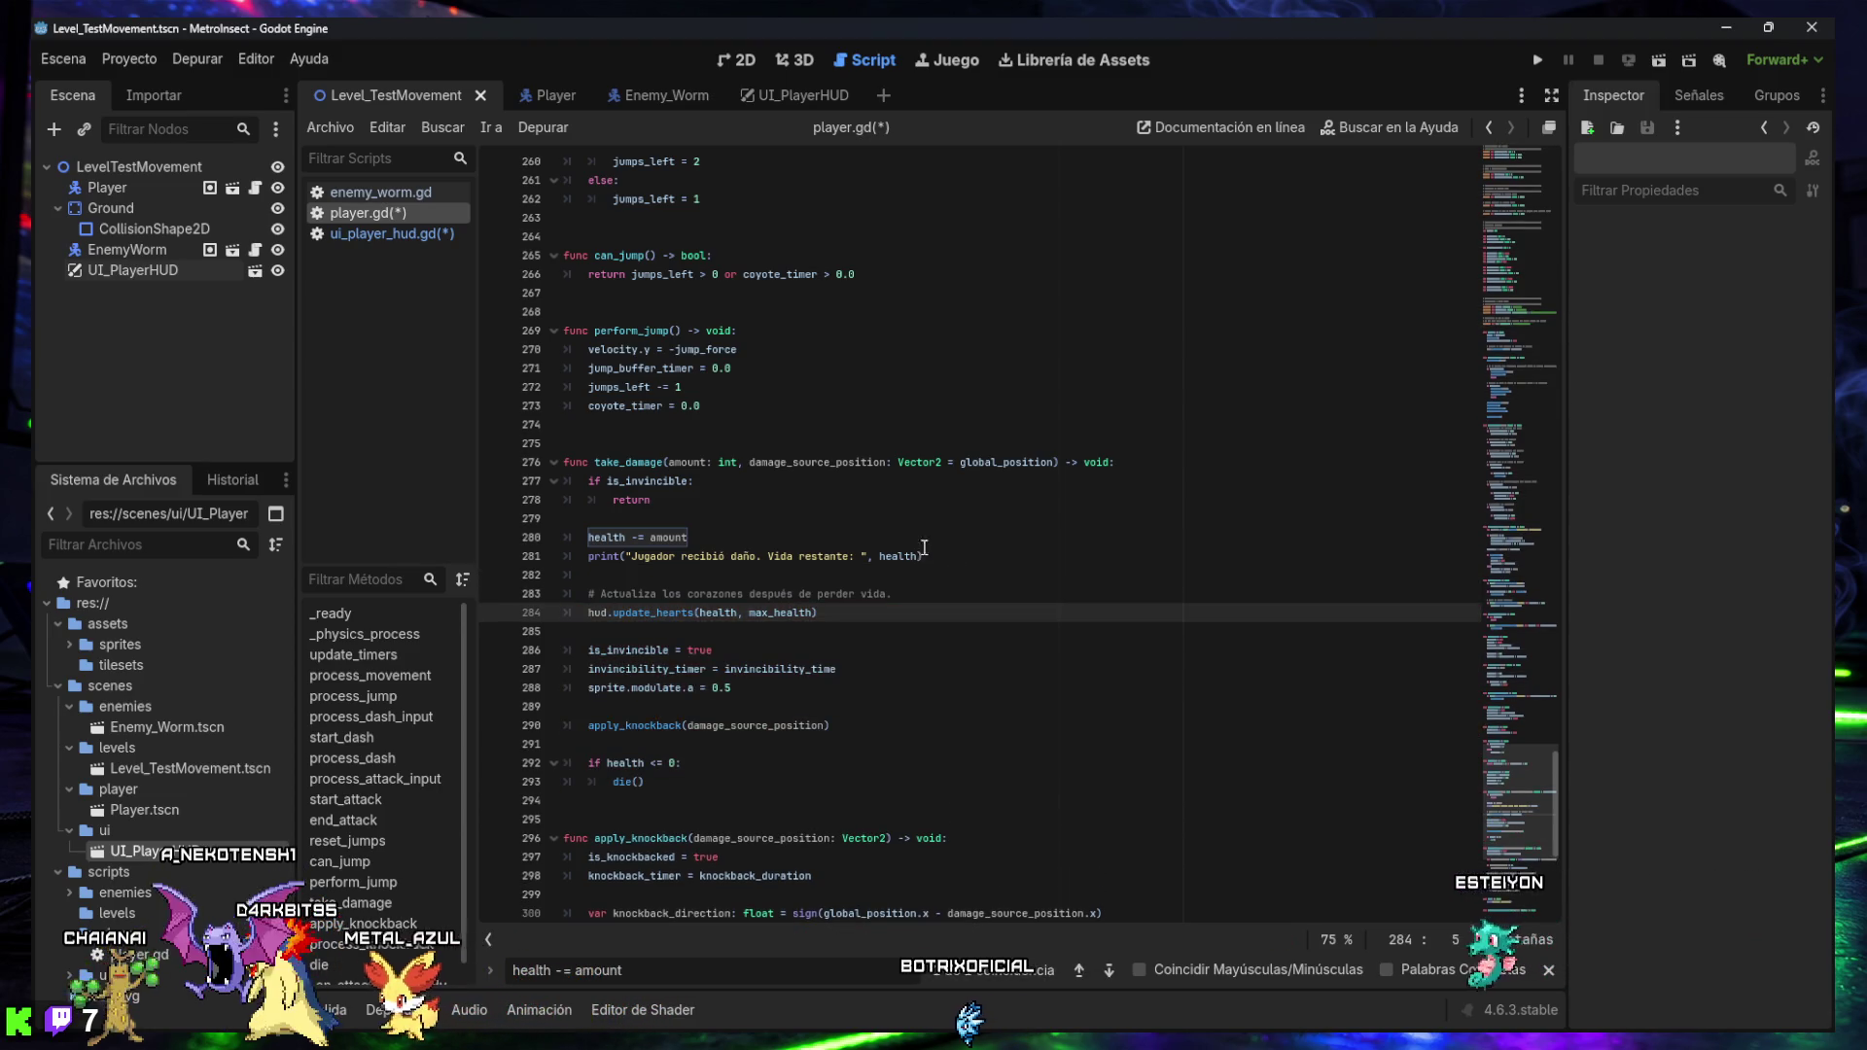
key("ctrl+s")
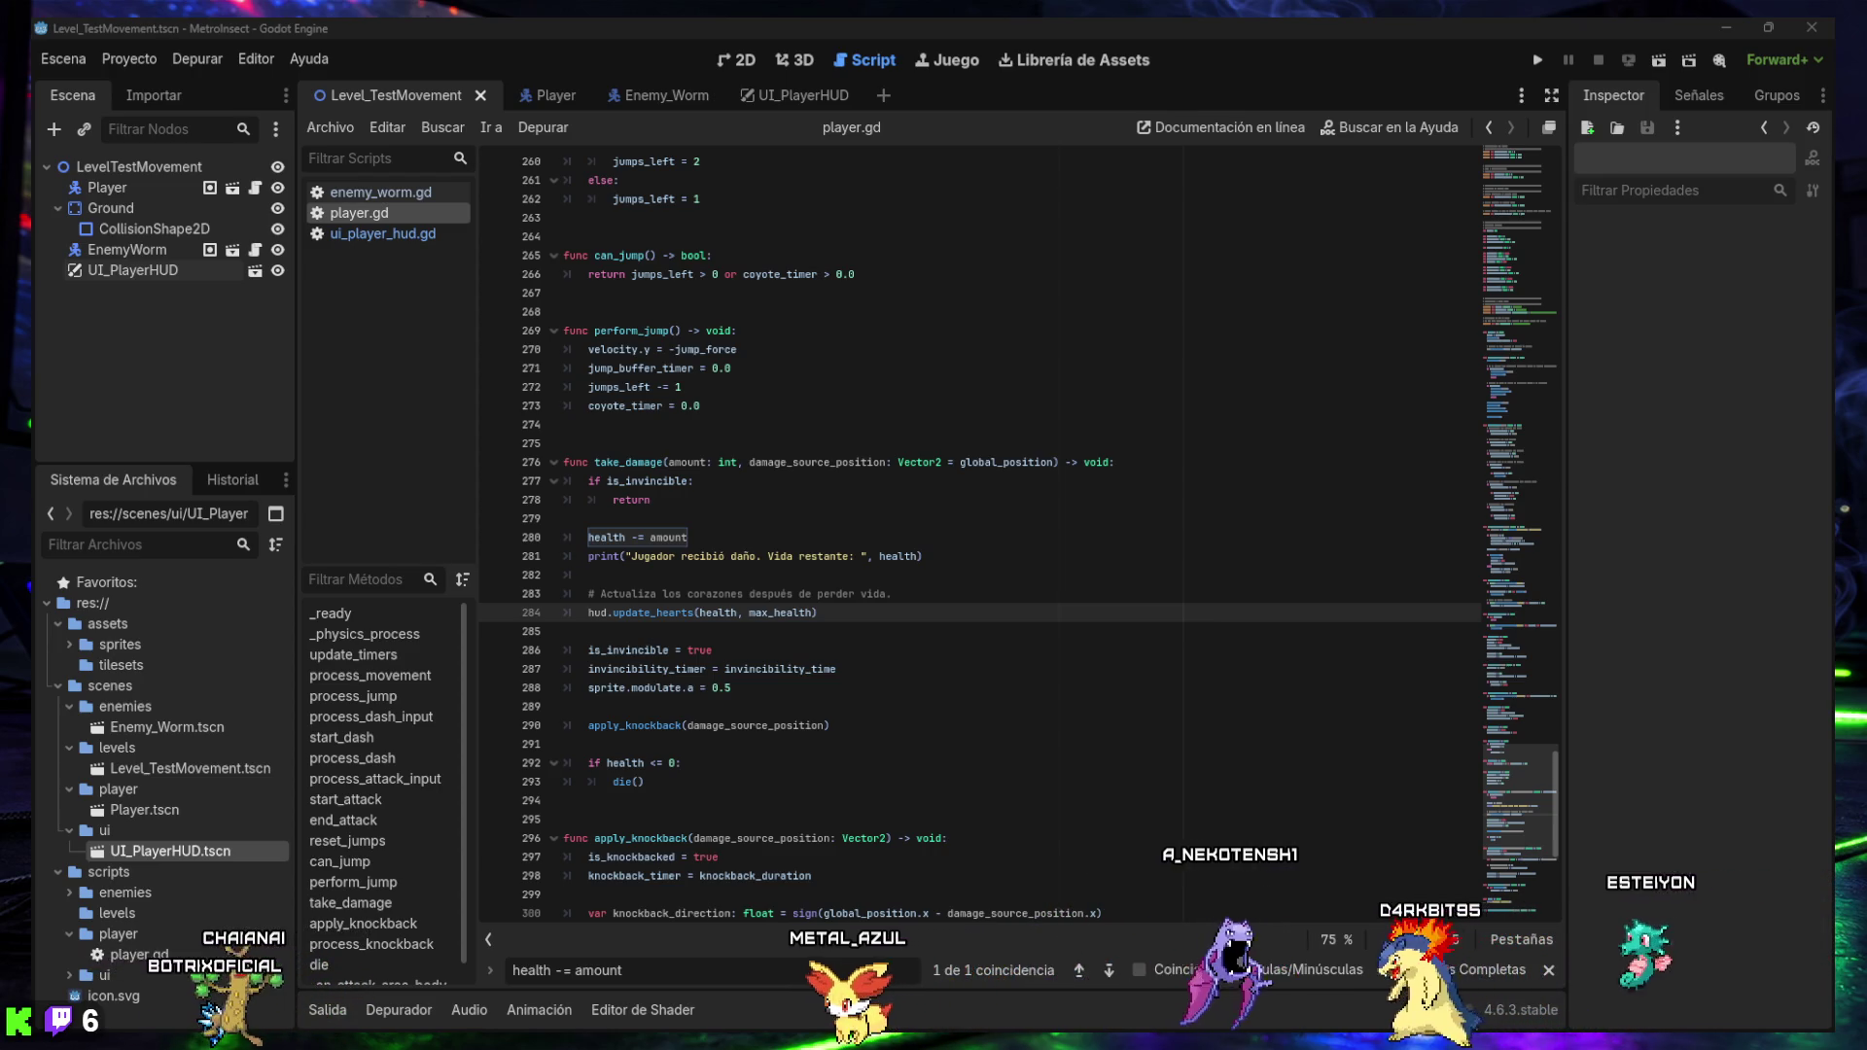
left_click(850, 656)
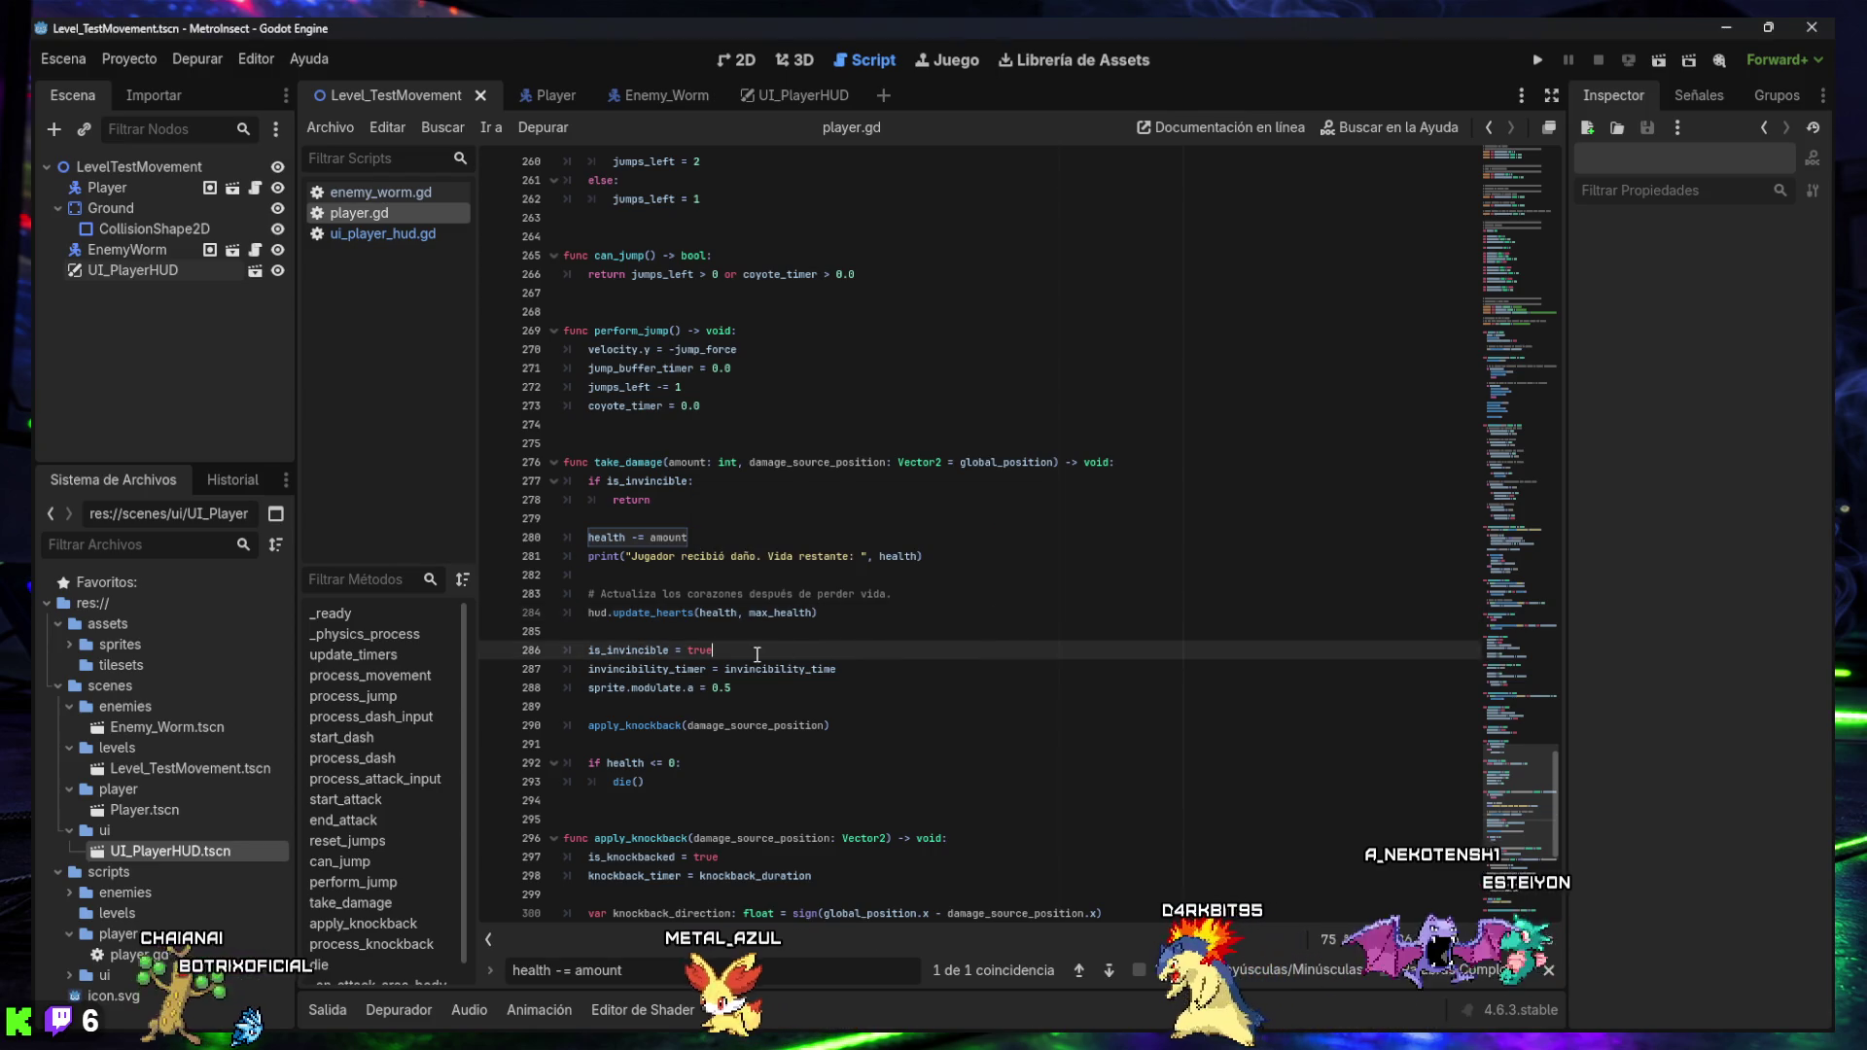
- Run the current scene and expand the nonexistent 'update_hearts' error in the Errores tab
left_click(1660, 62)
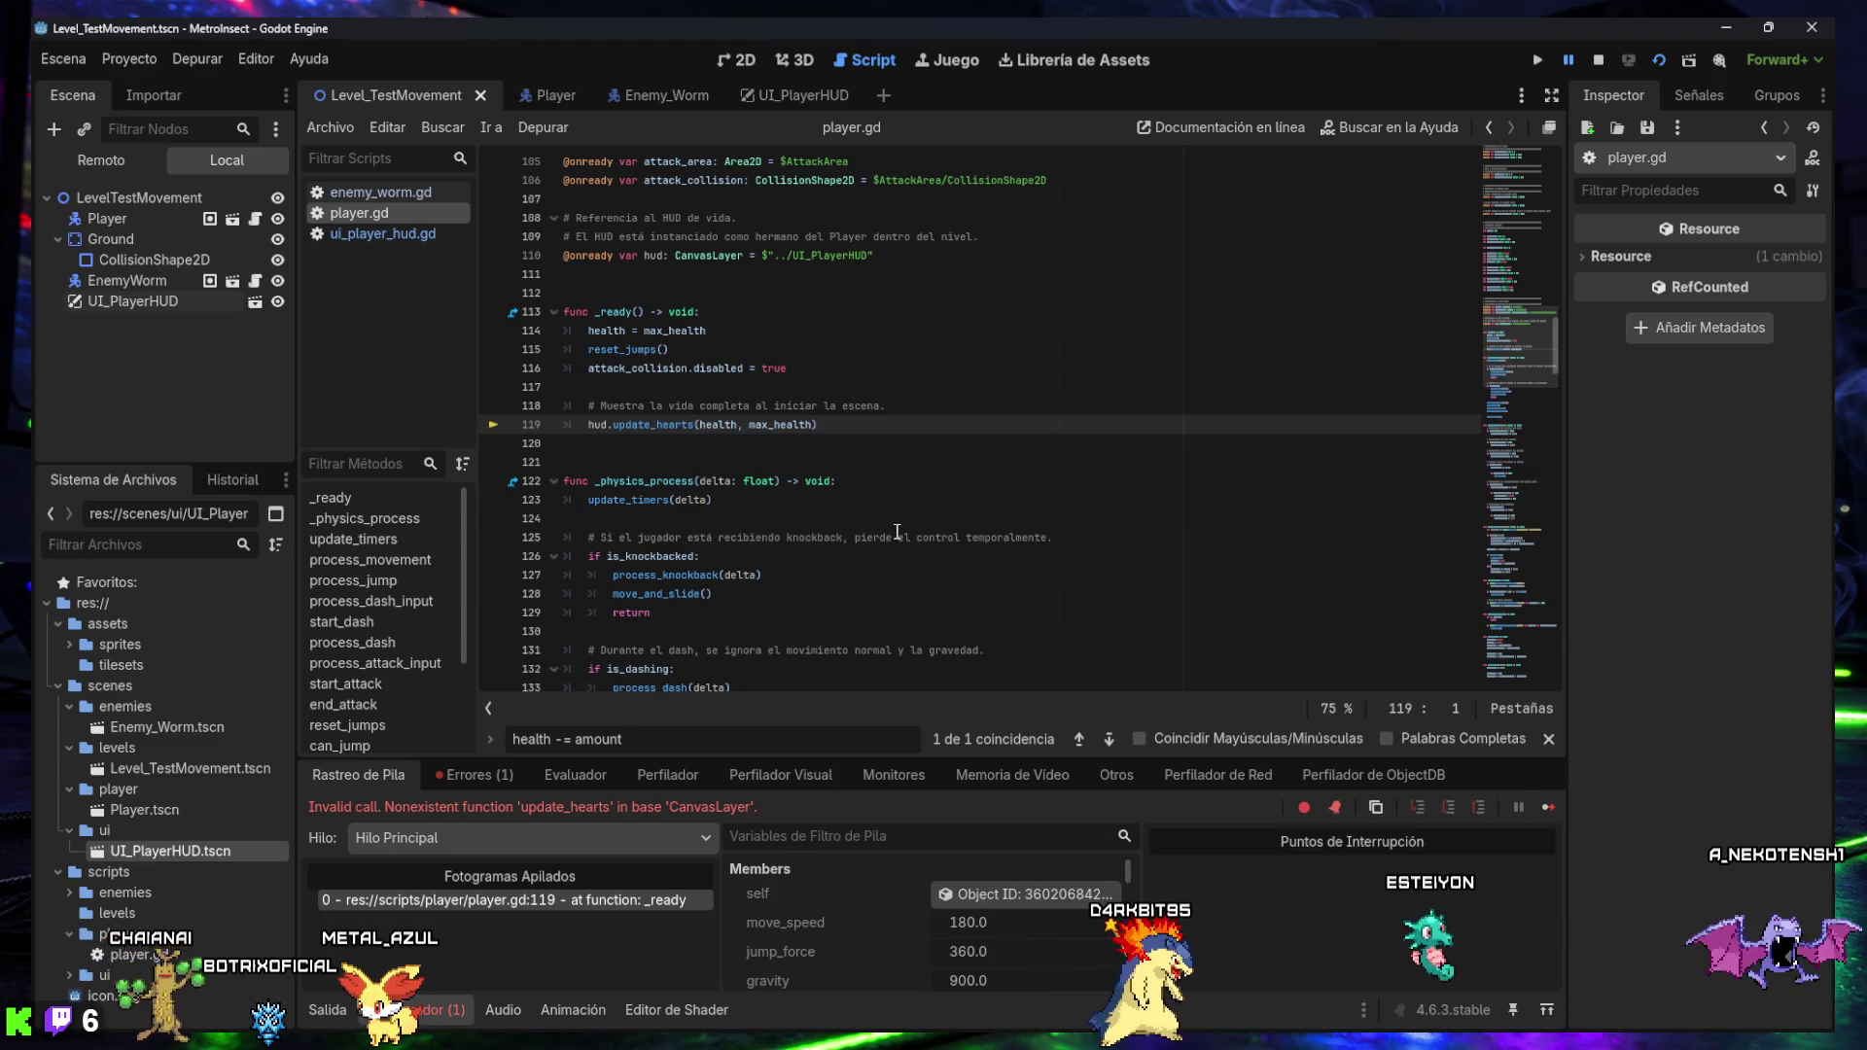
left_click(456, 776)
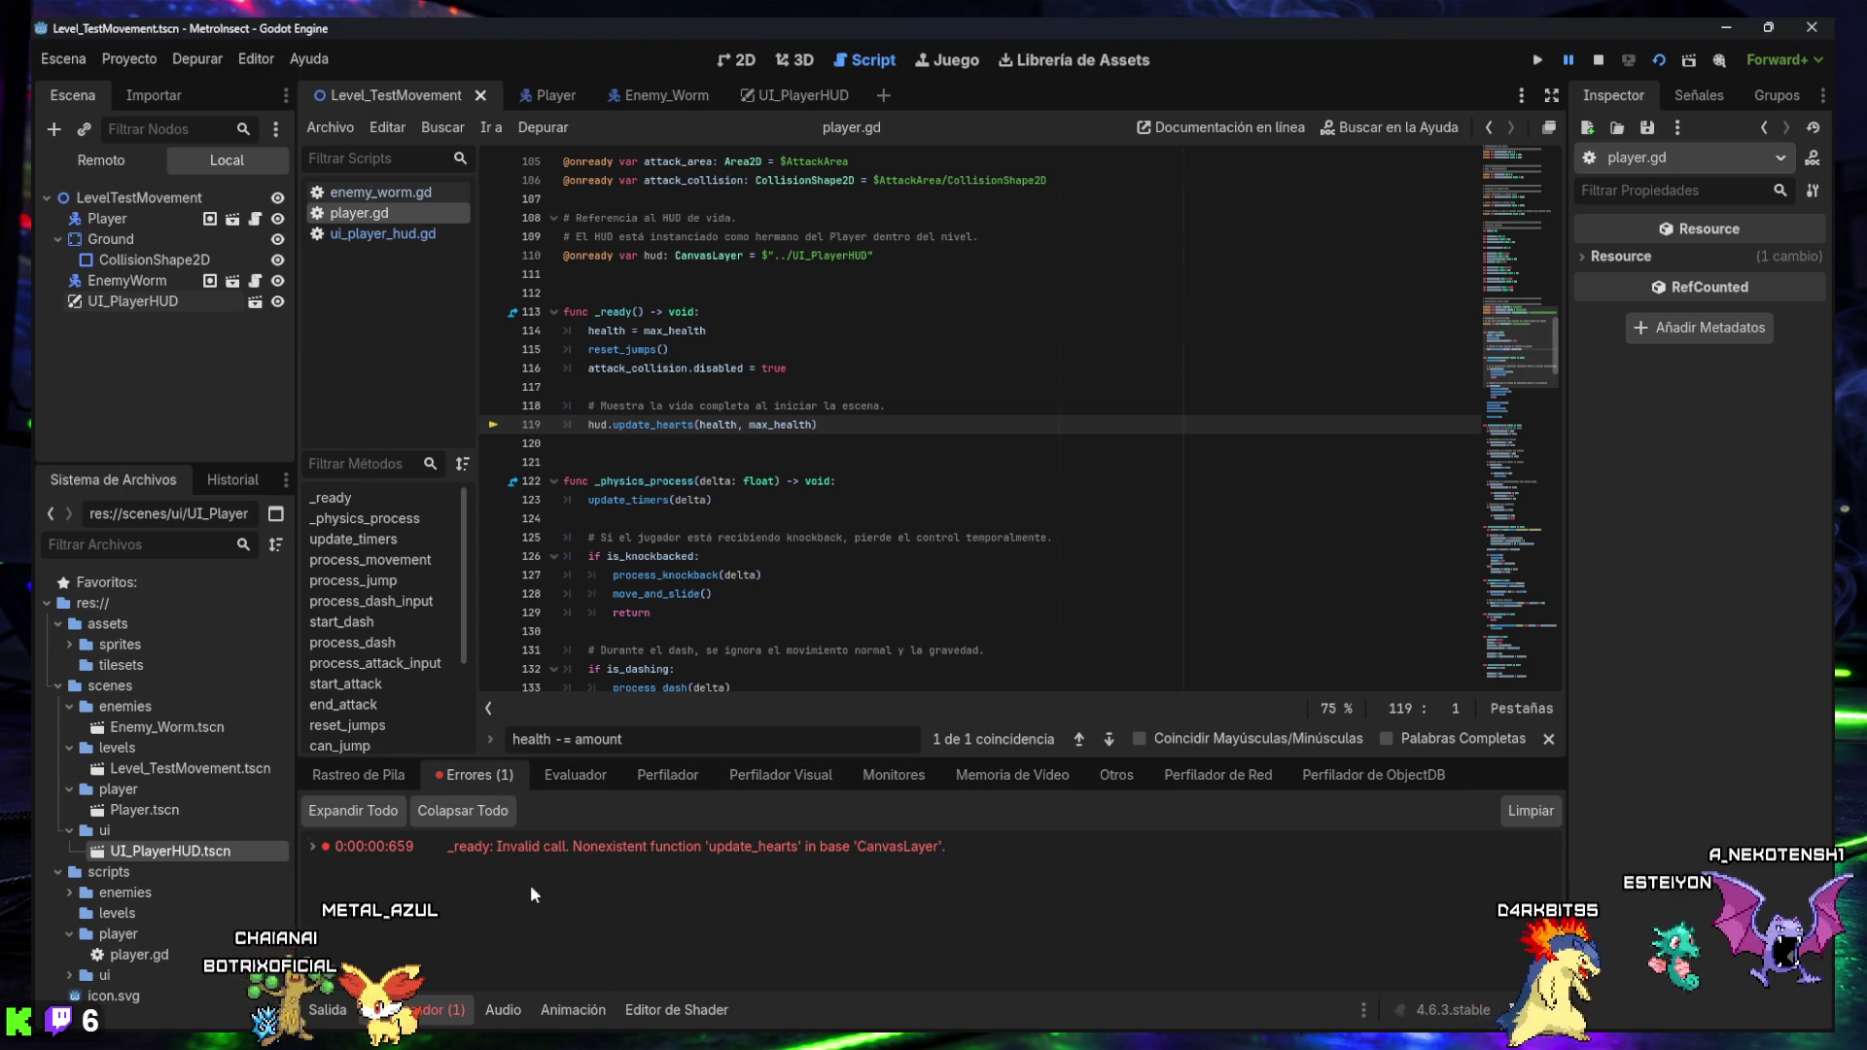
left_click(370, 813)
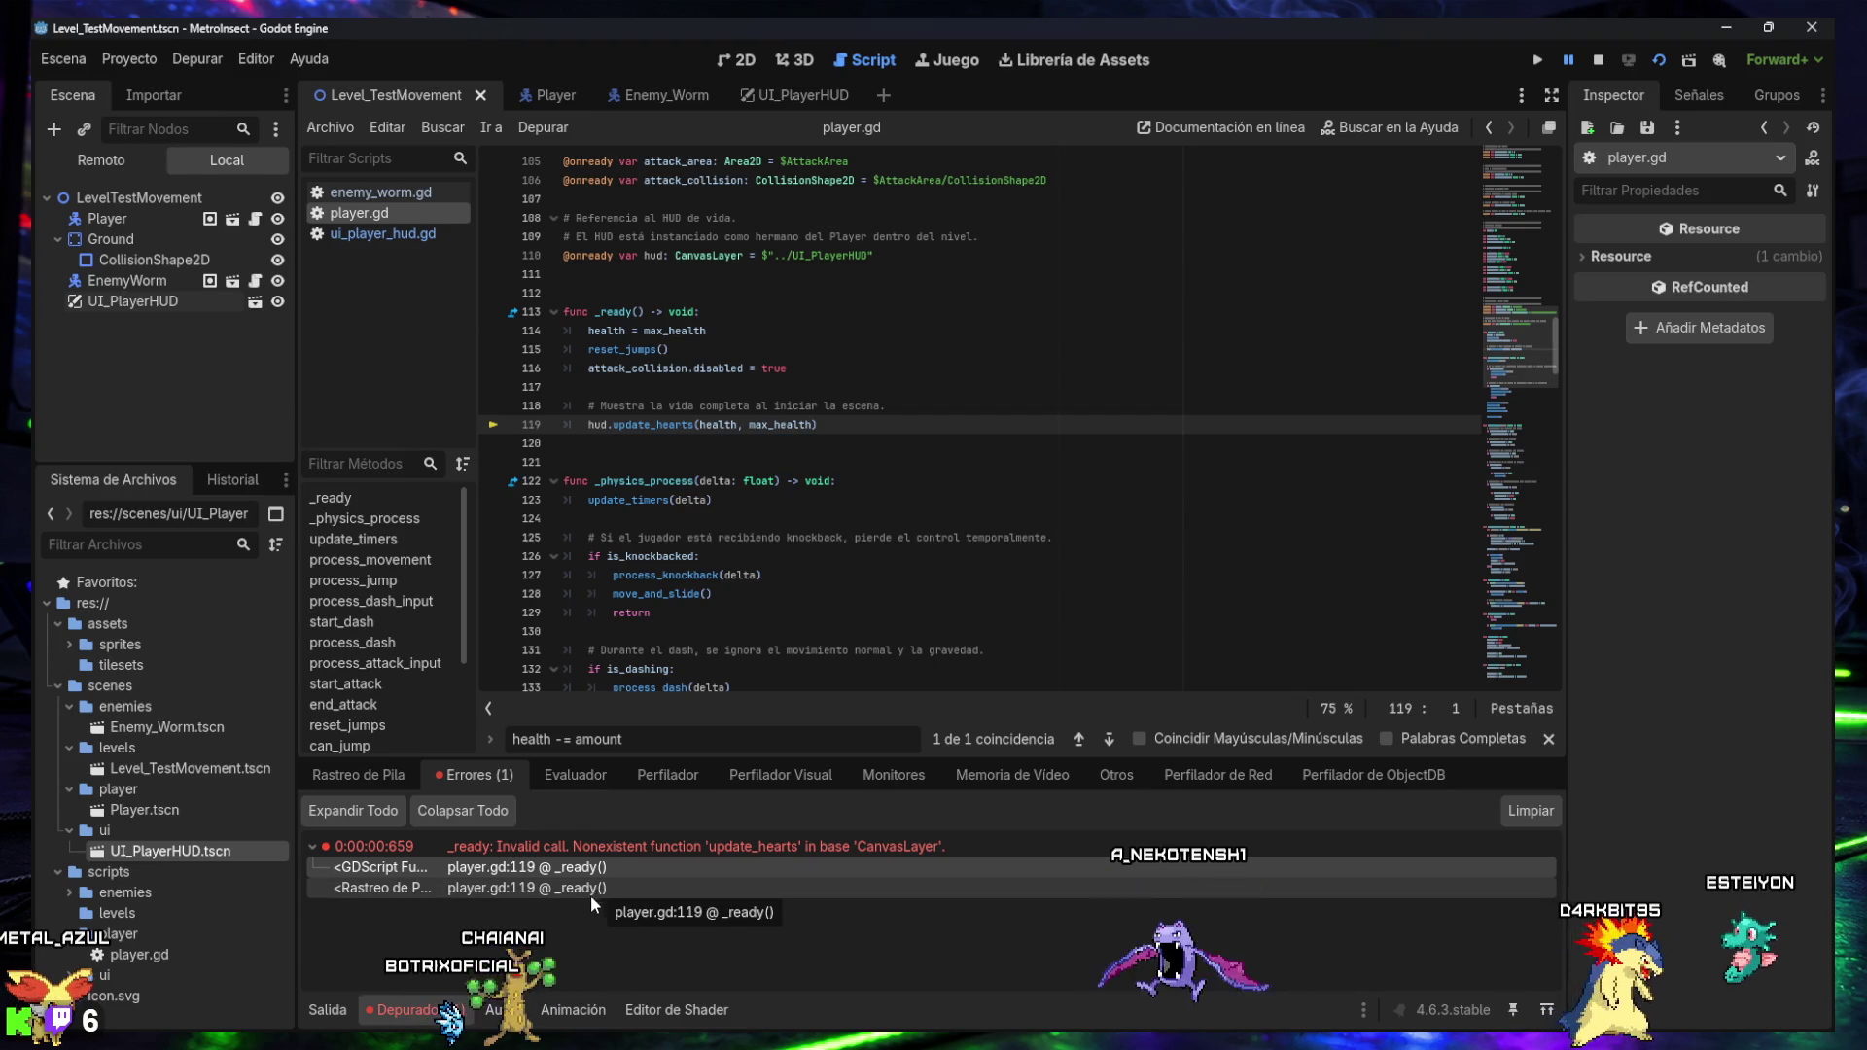
- Capture a screenshot of the Godot window showing the error, then open the UI_PlayerHUD scene
key("super+shift+s")
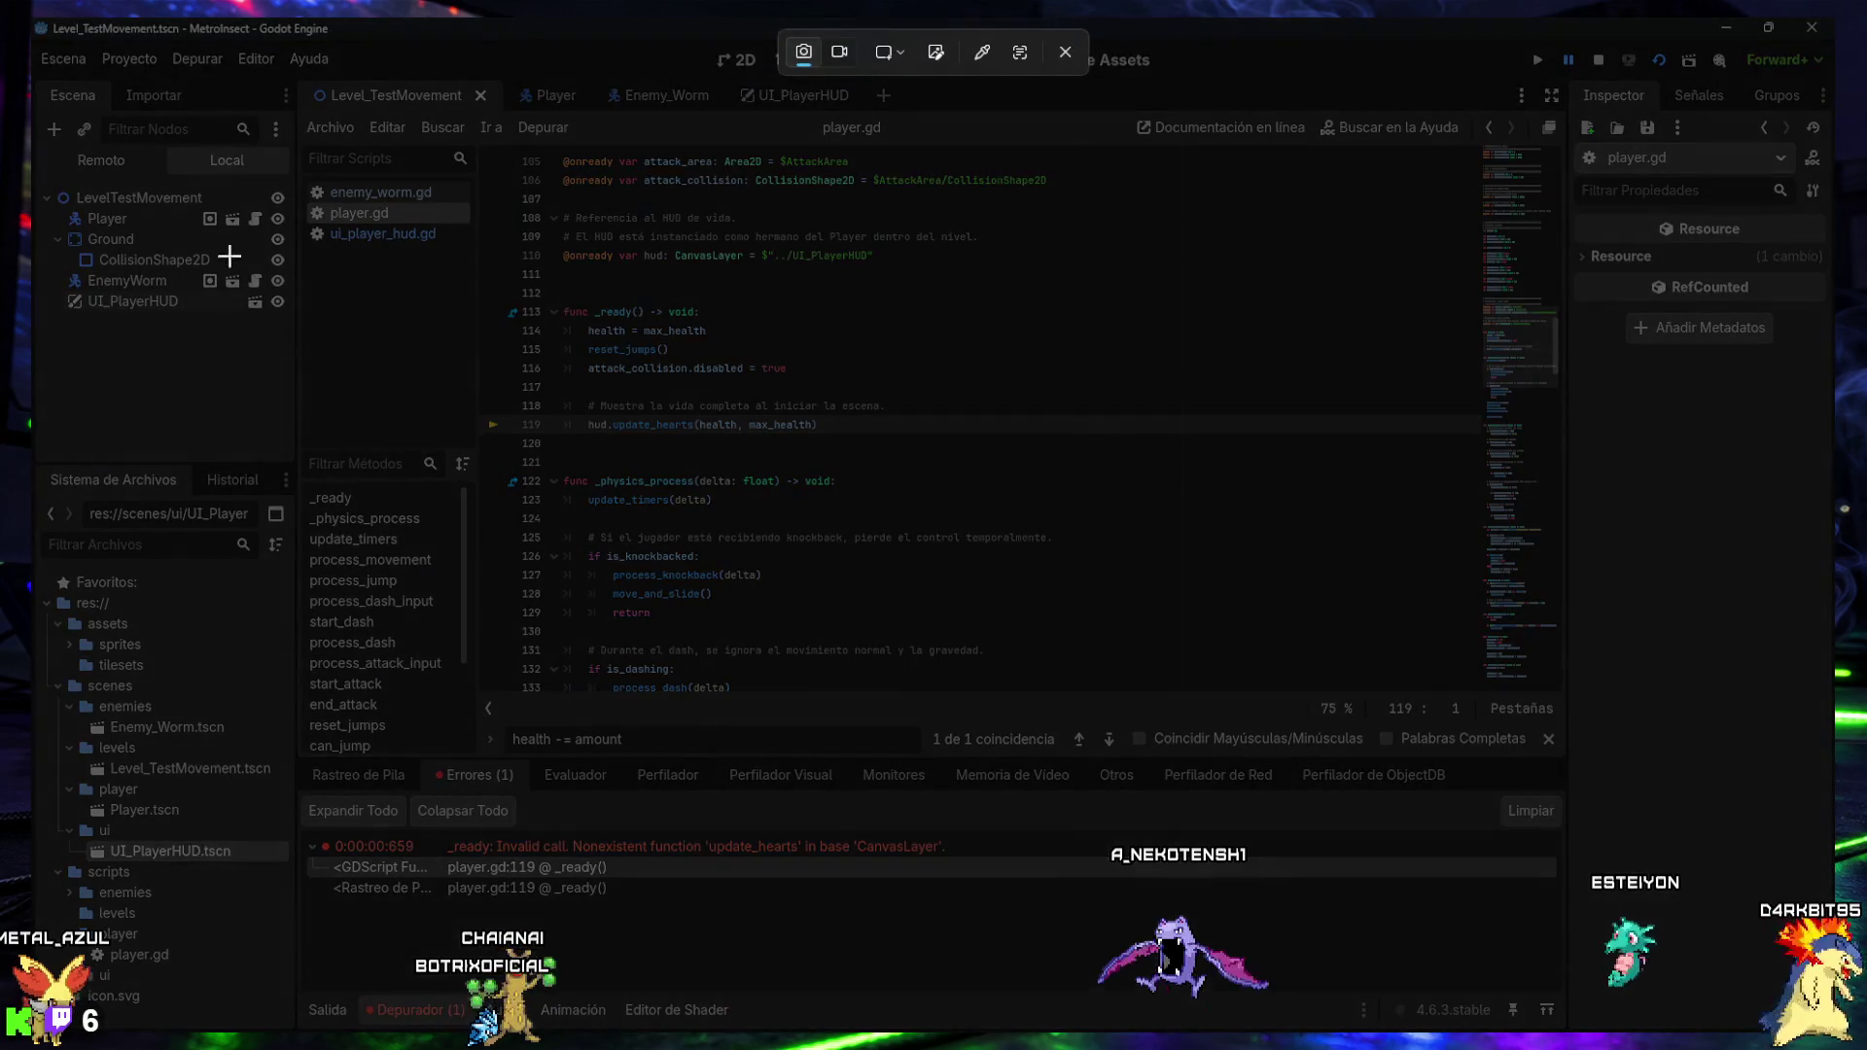
mouse_move(34, 21)
left_mouse_down()
mouse_move(1493, 863)
mouse_move(1834, 1034)
left_mouse_up()
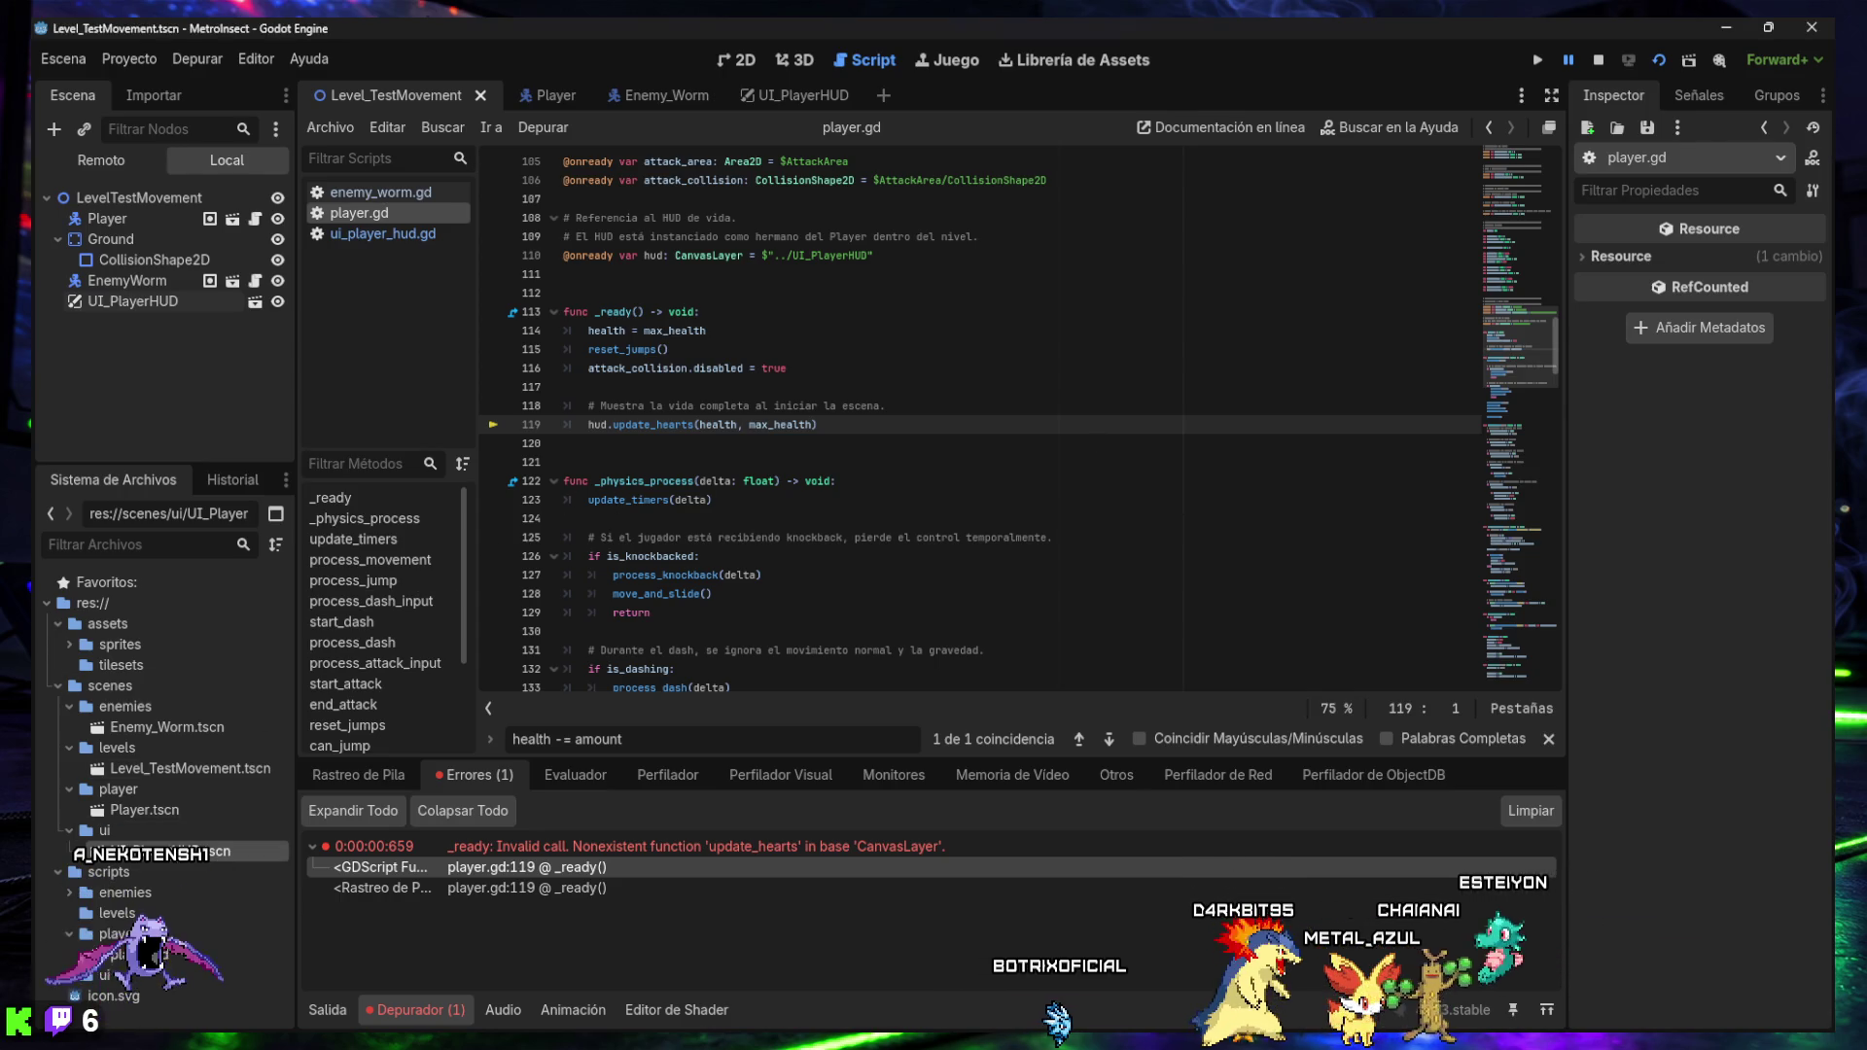
left_click(776, 94)
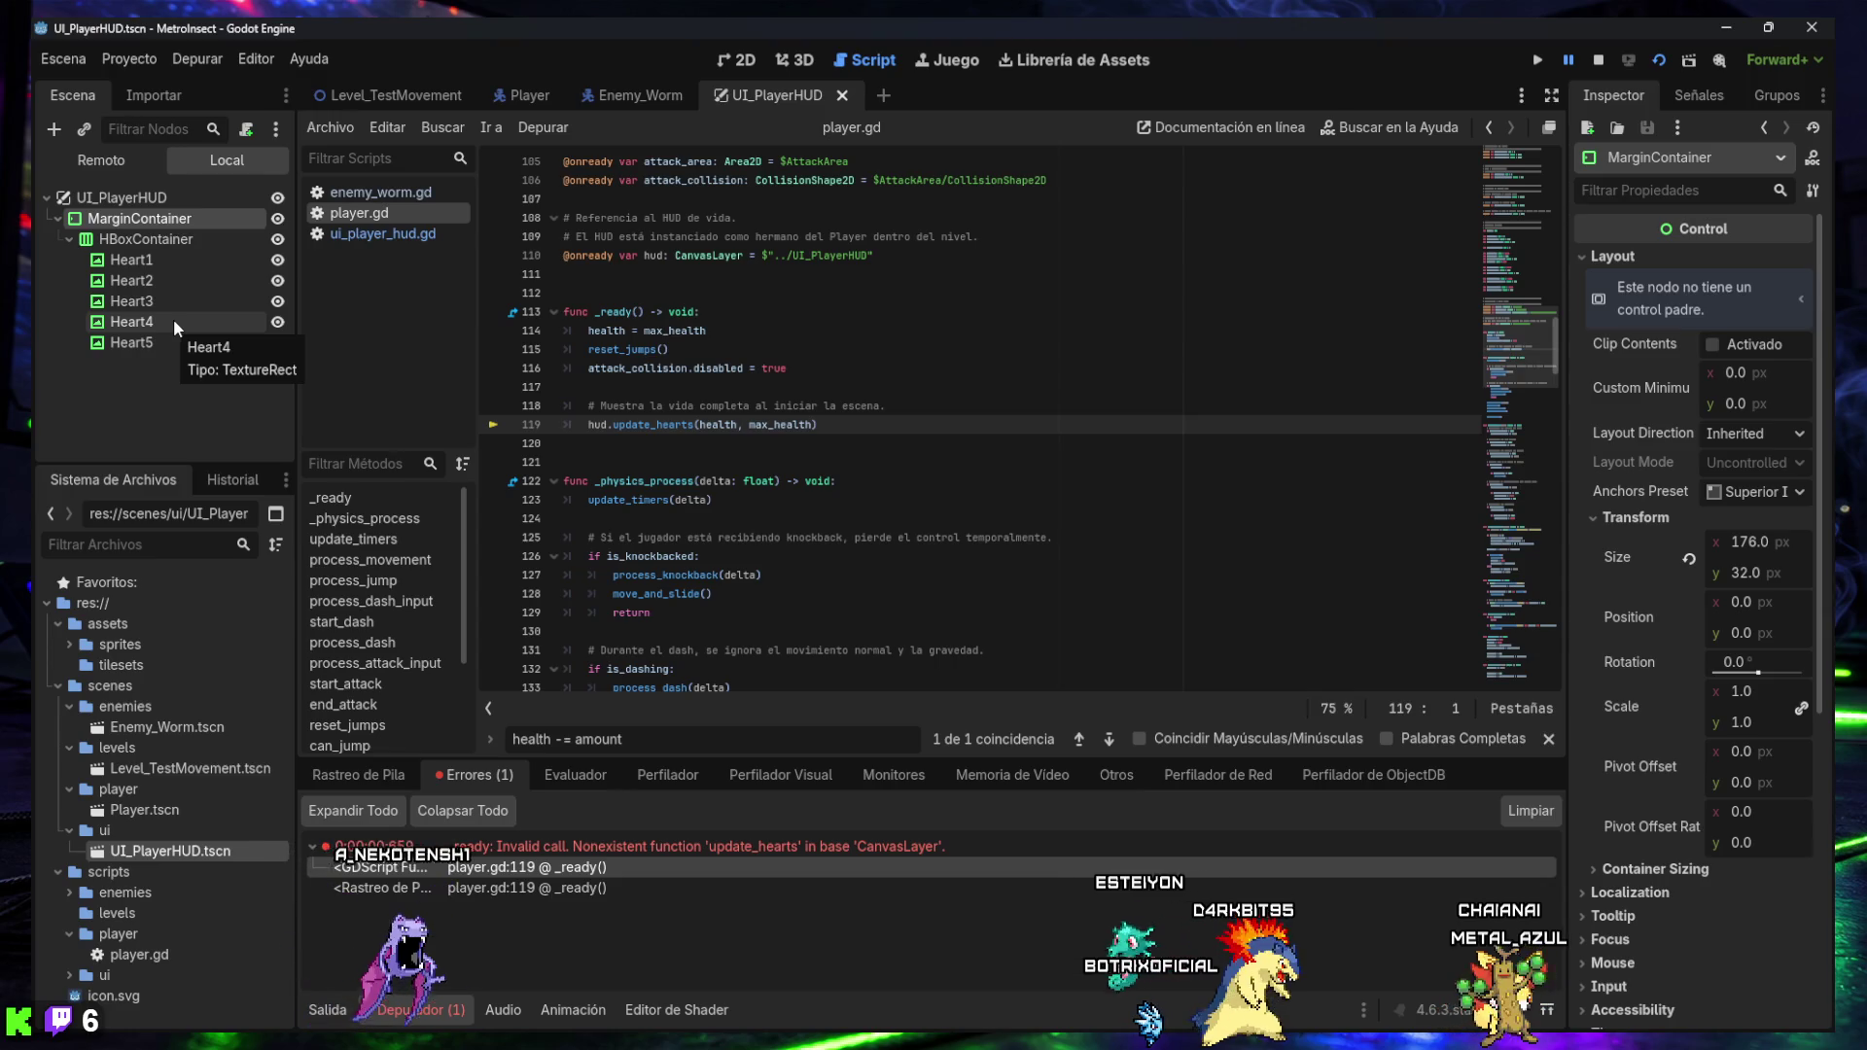
- Attach ui_player_hud.gd to the UI_PlayerHUD root node and open it for editing
left_click(121, 197)
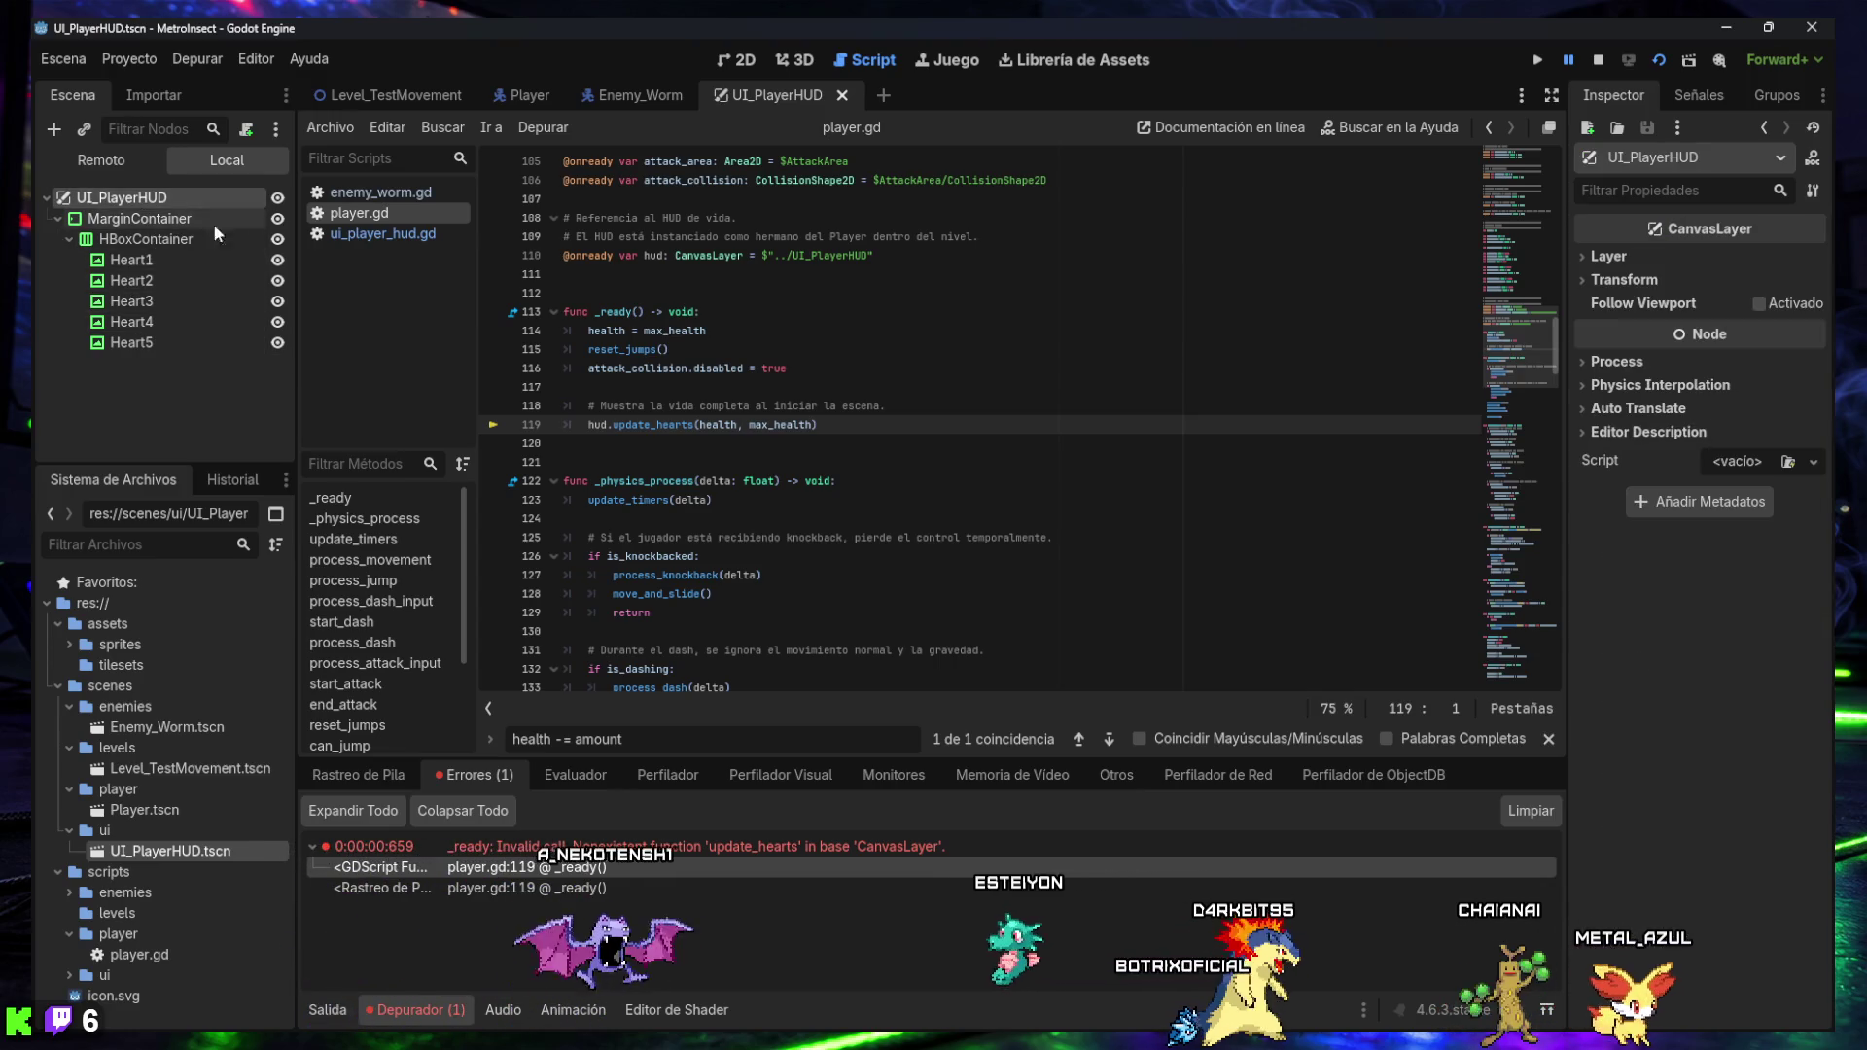
left_click(1788, 465)
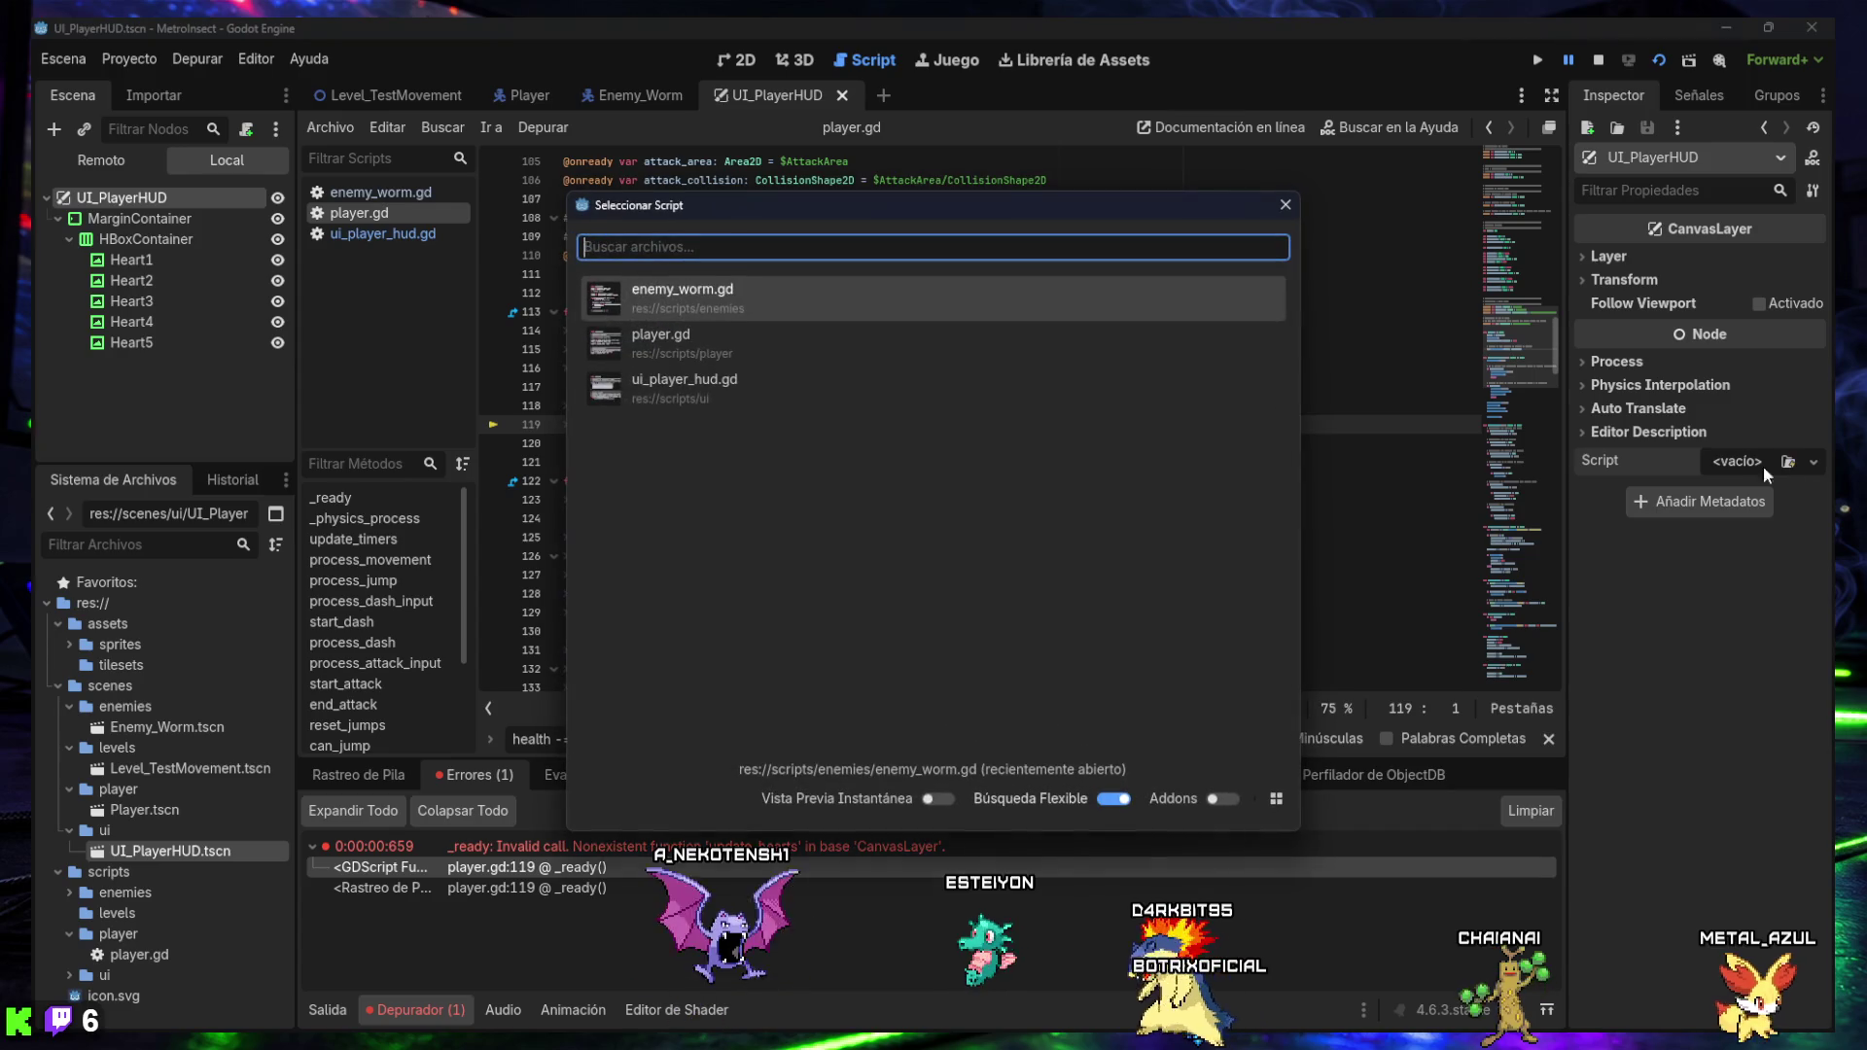
left_click(739, 403)
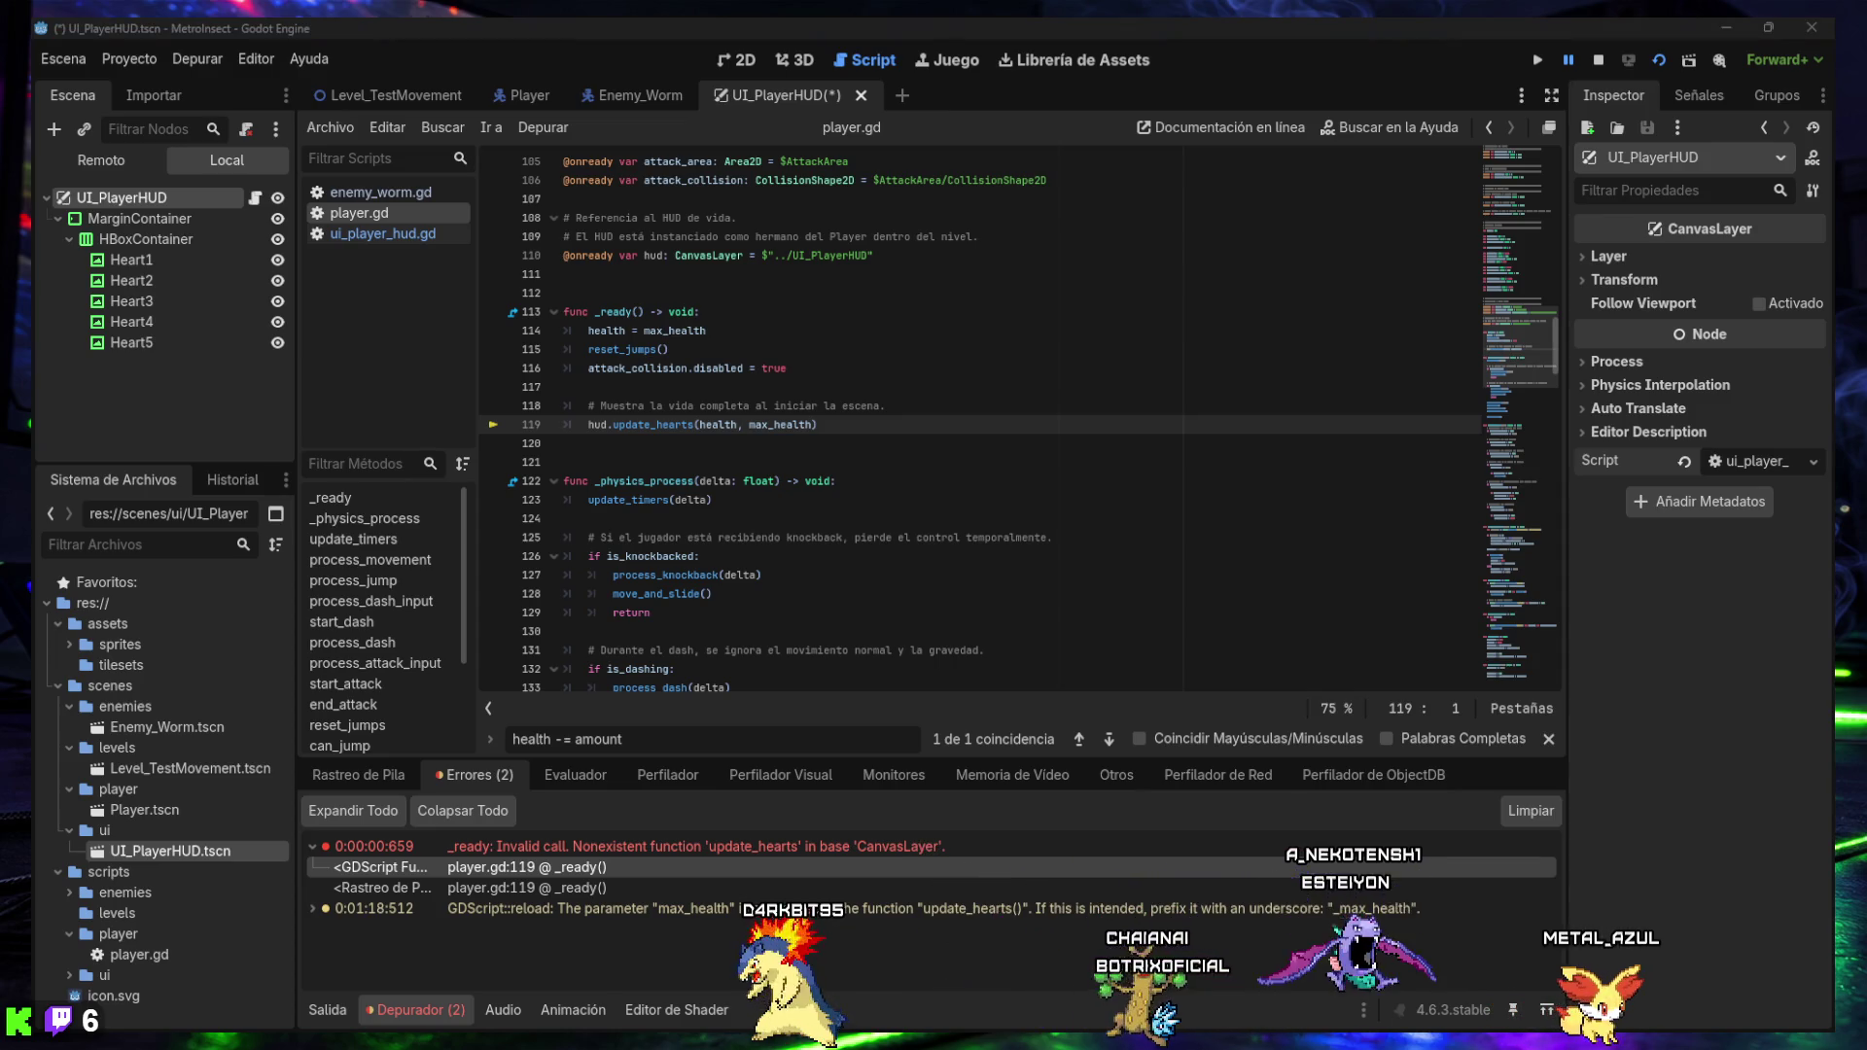
left_click(387, 234)
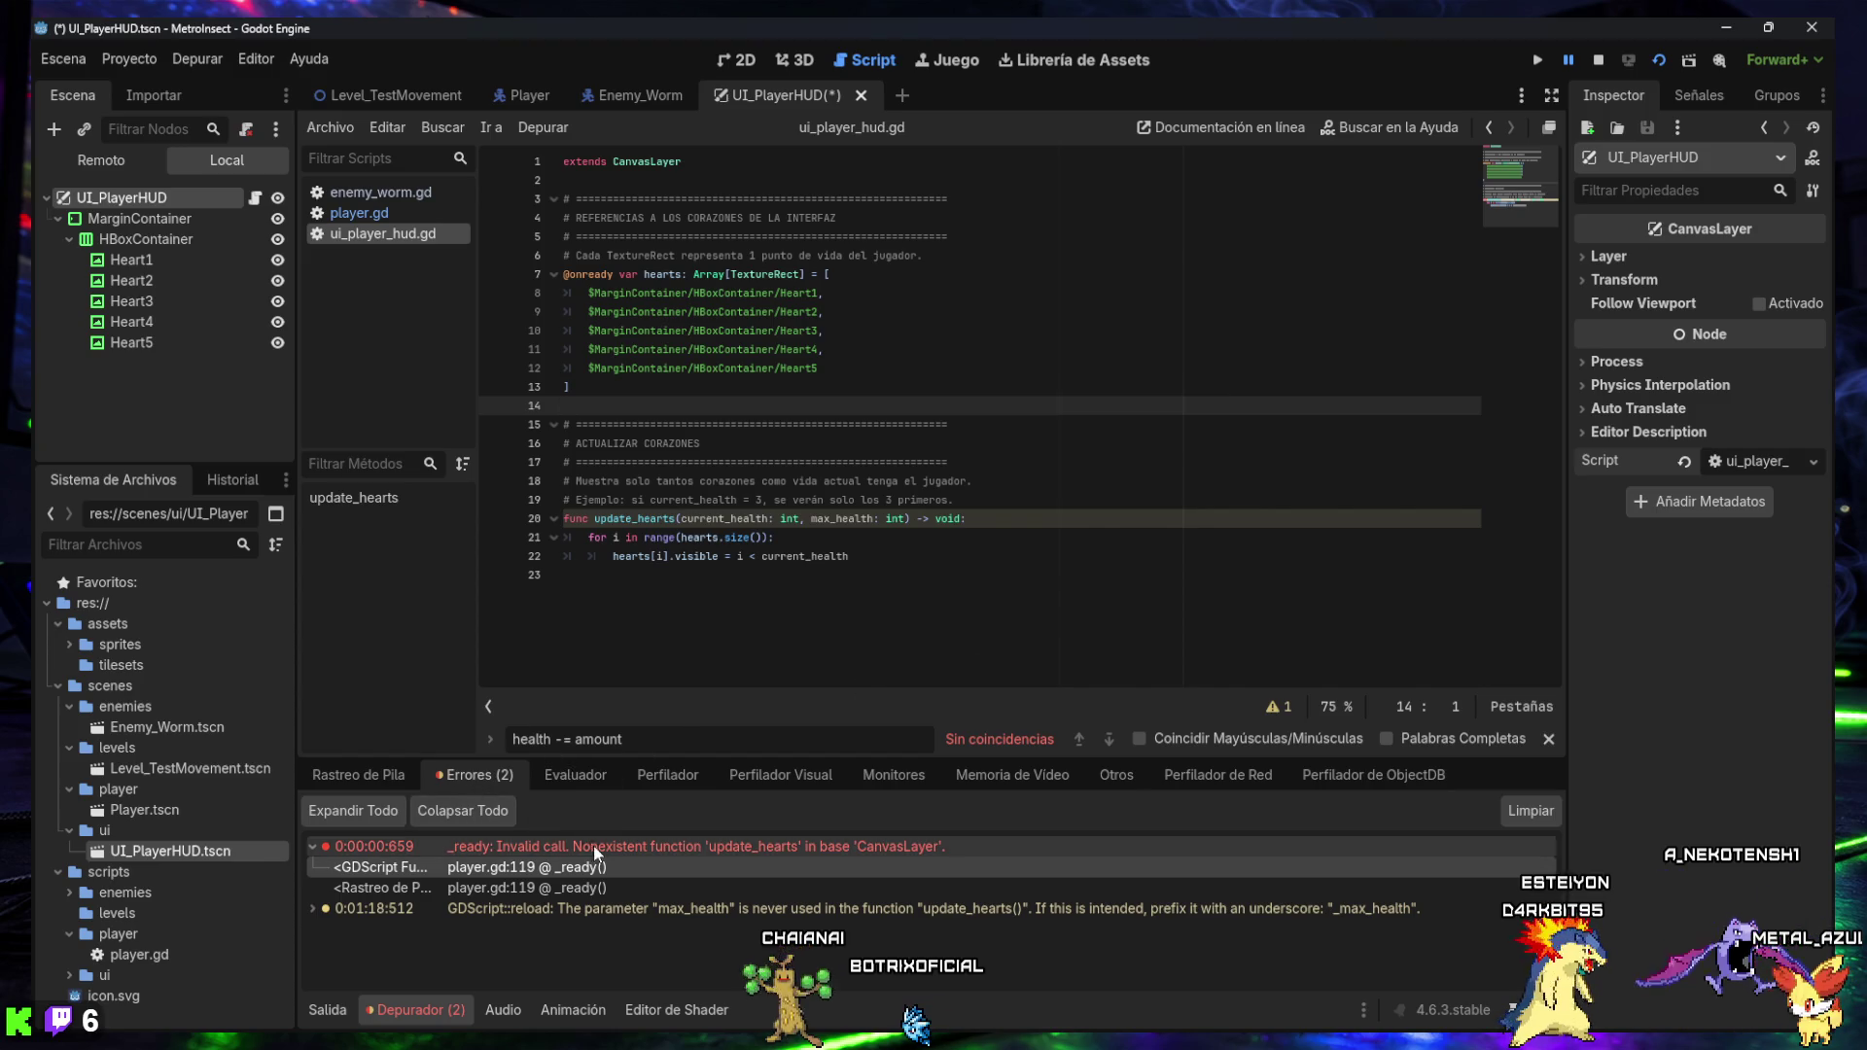
- Clear the debugger errors, hide the debugger panel, and return to player.gd line 117
left_click(1522, 815)
left_click(1549, 740)
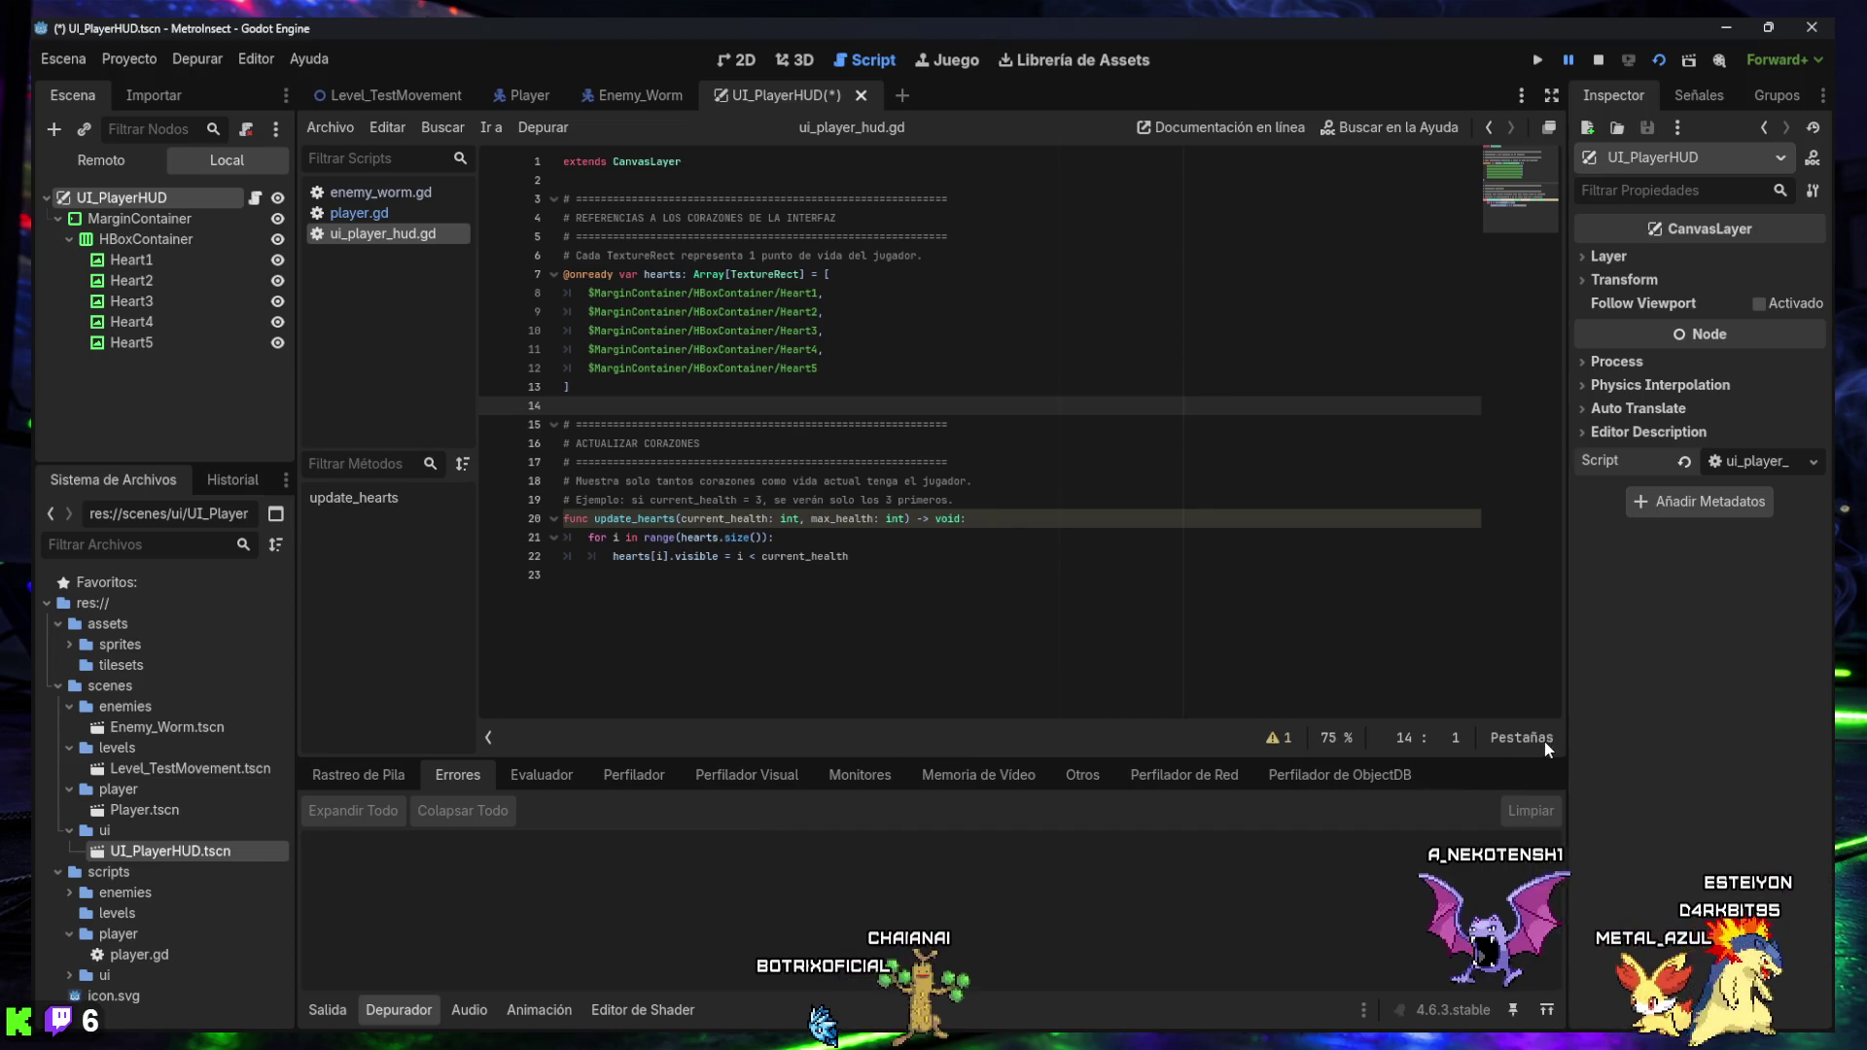
left_click(394, 1010)
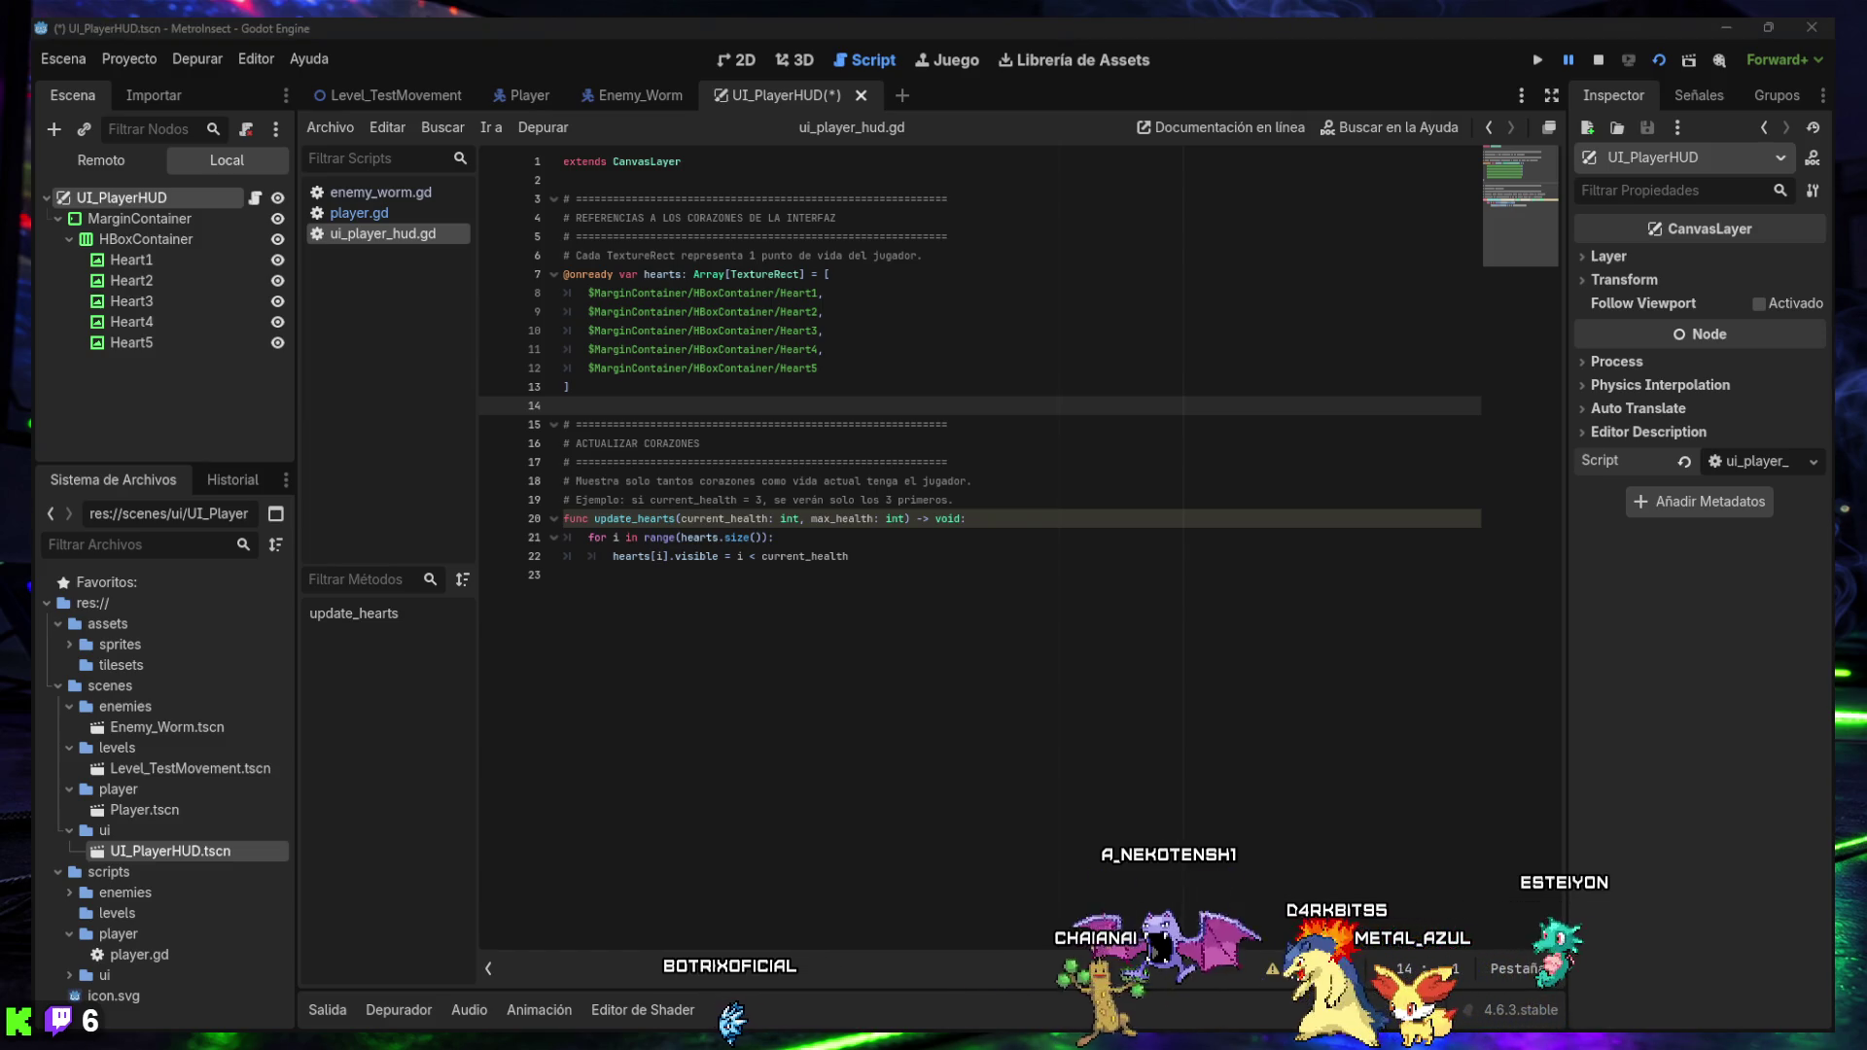
left_click(428, 216)
left_click(707, 380)
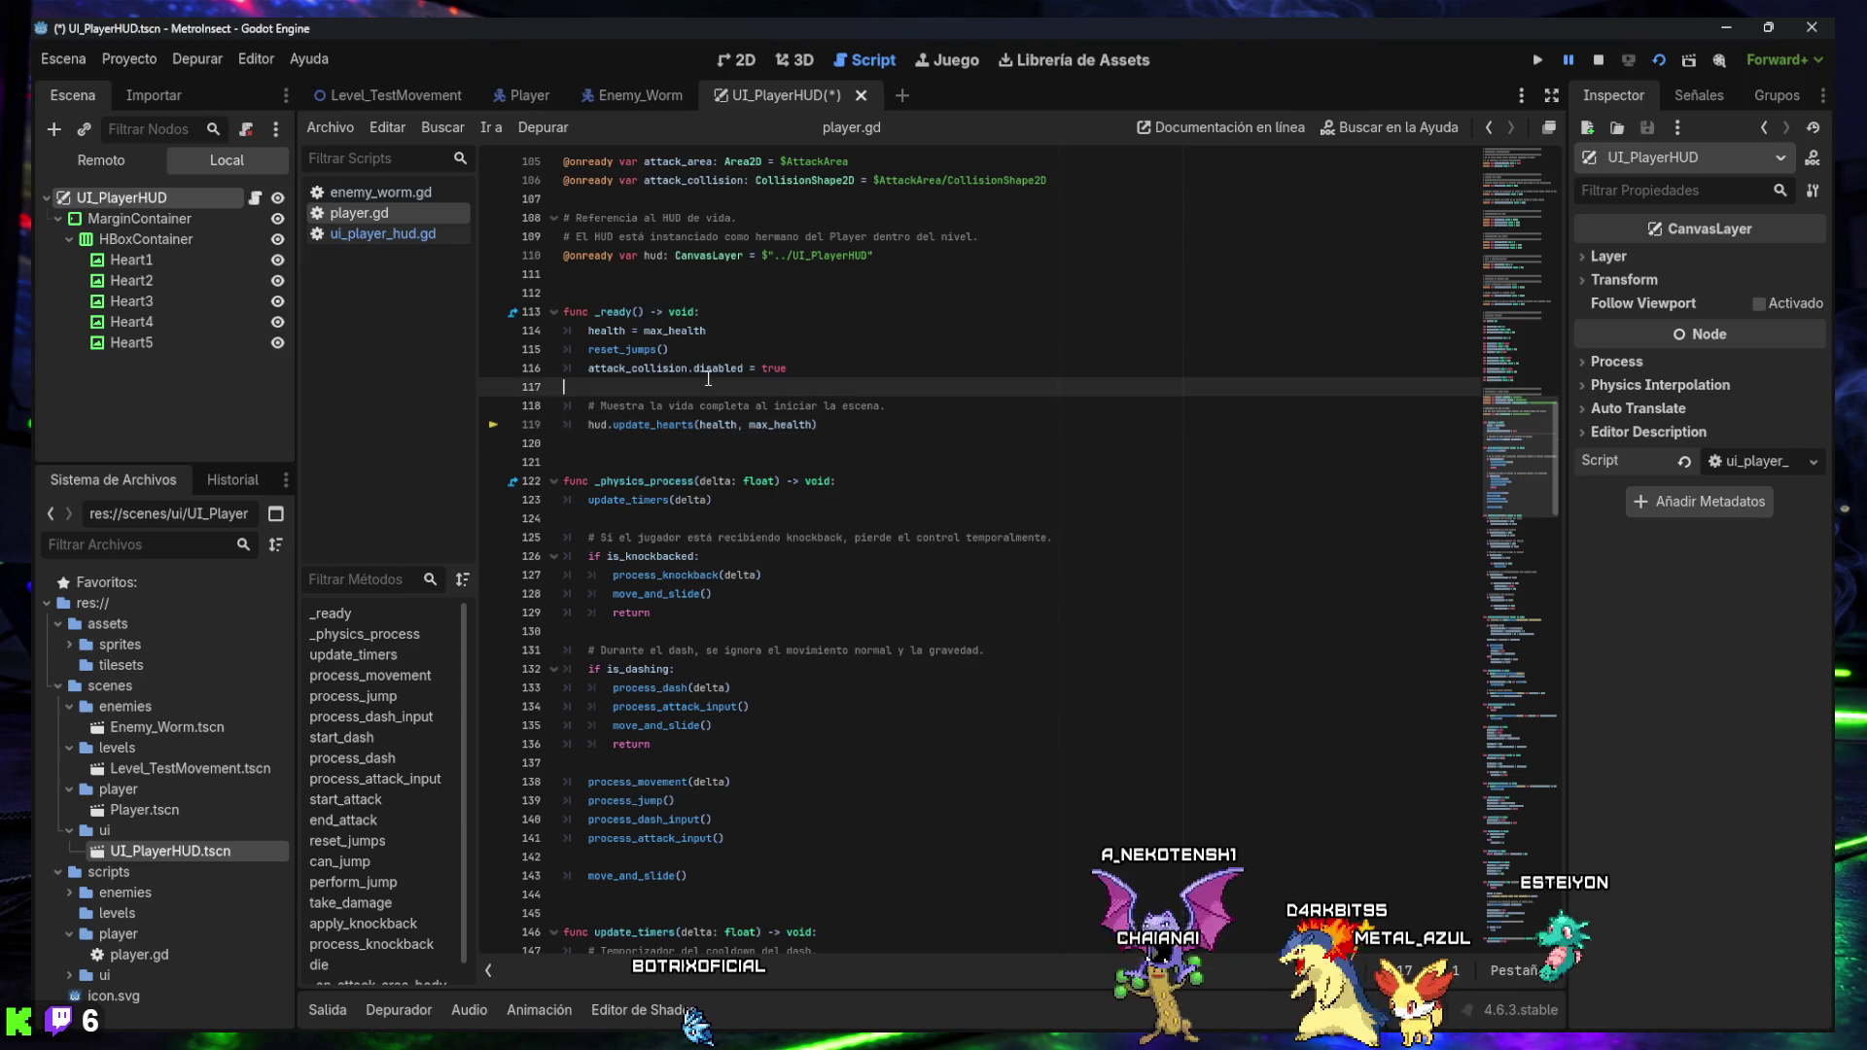
- Rewrite the hud declaration on line 110 without its ': CanvasLayer' type
key("ctrl+f")
type("@onready var hud: CanvasLayer = $\"../UI_PlayerHUD\"")
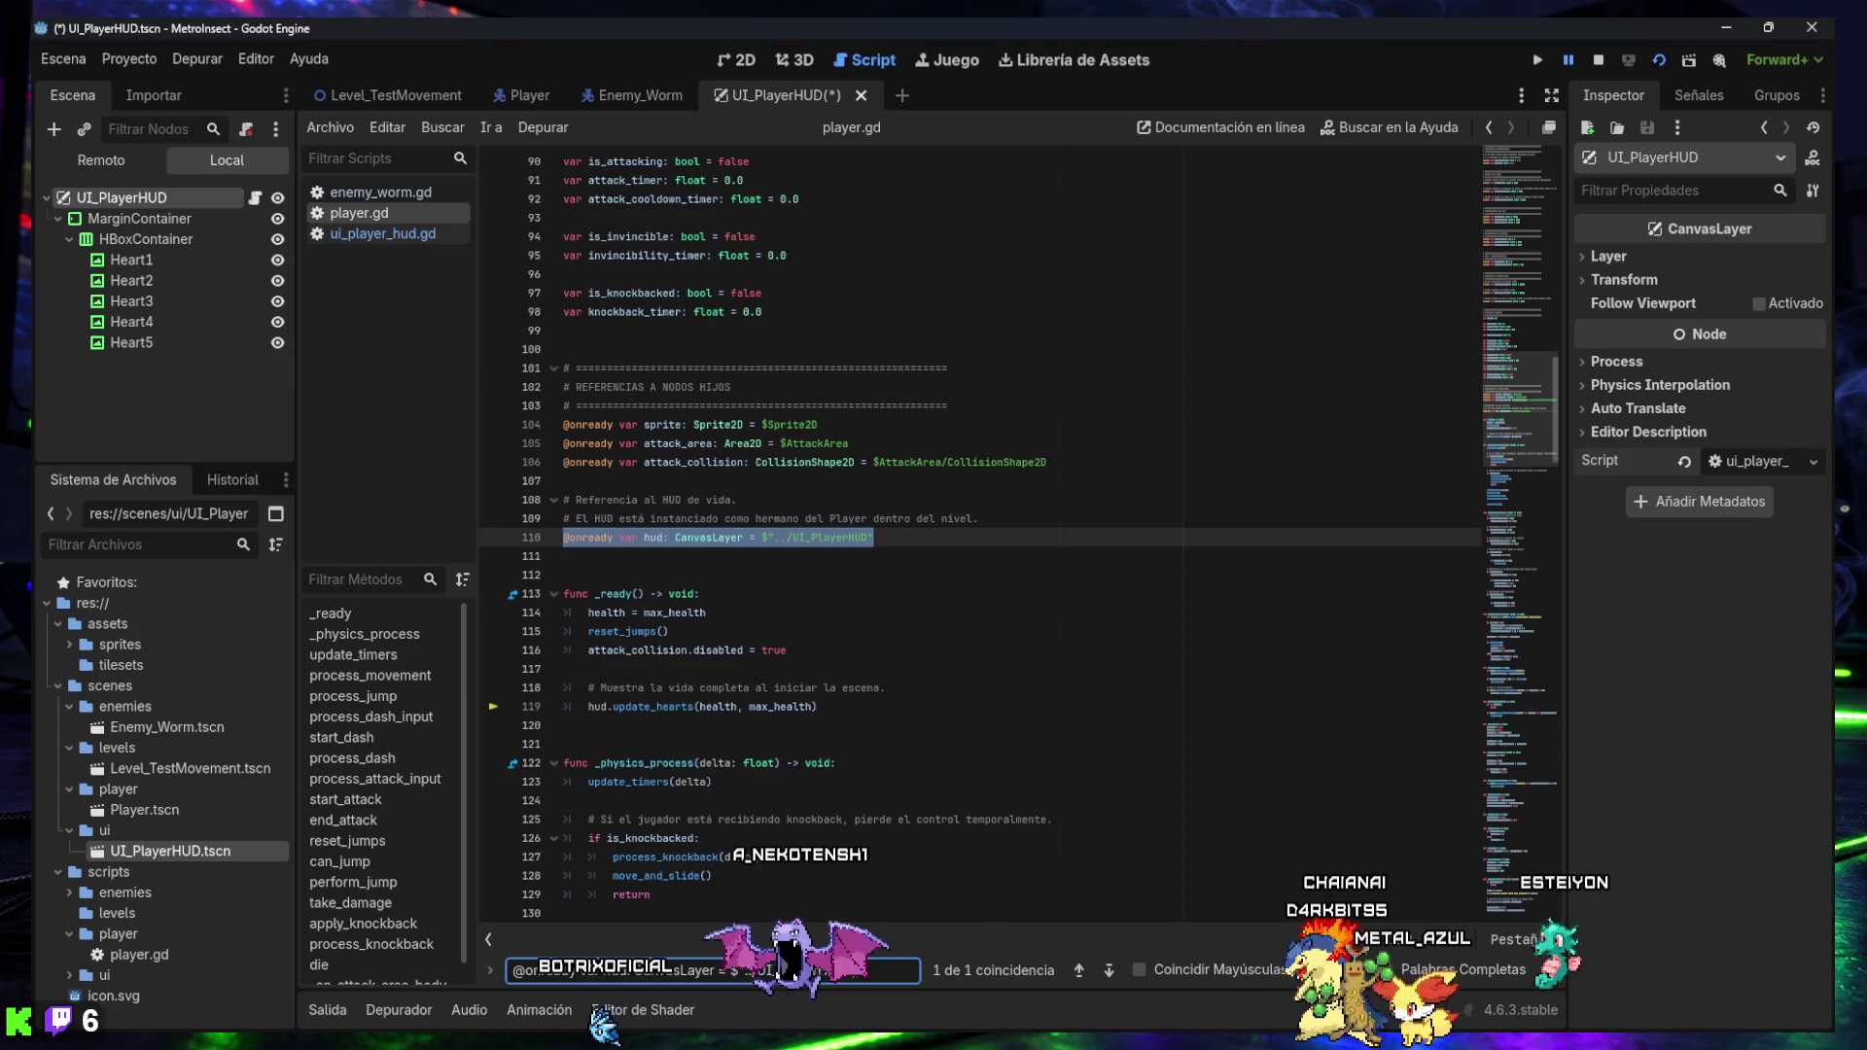
triple_click(700, 538)
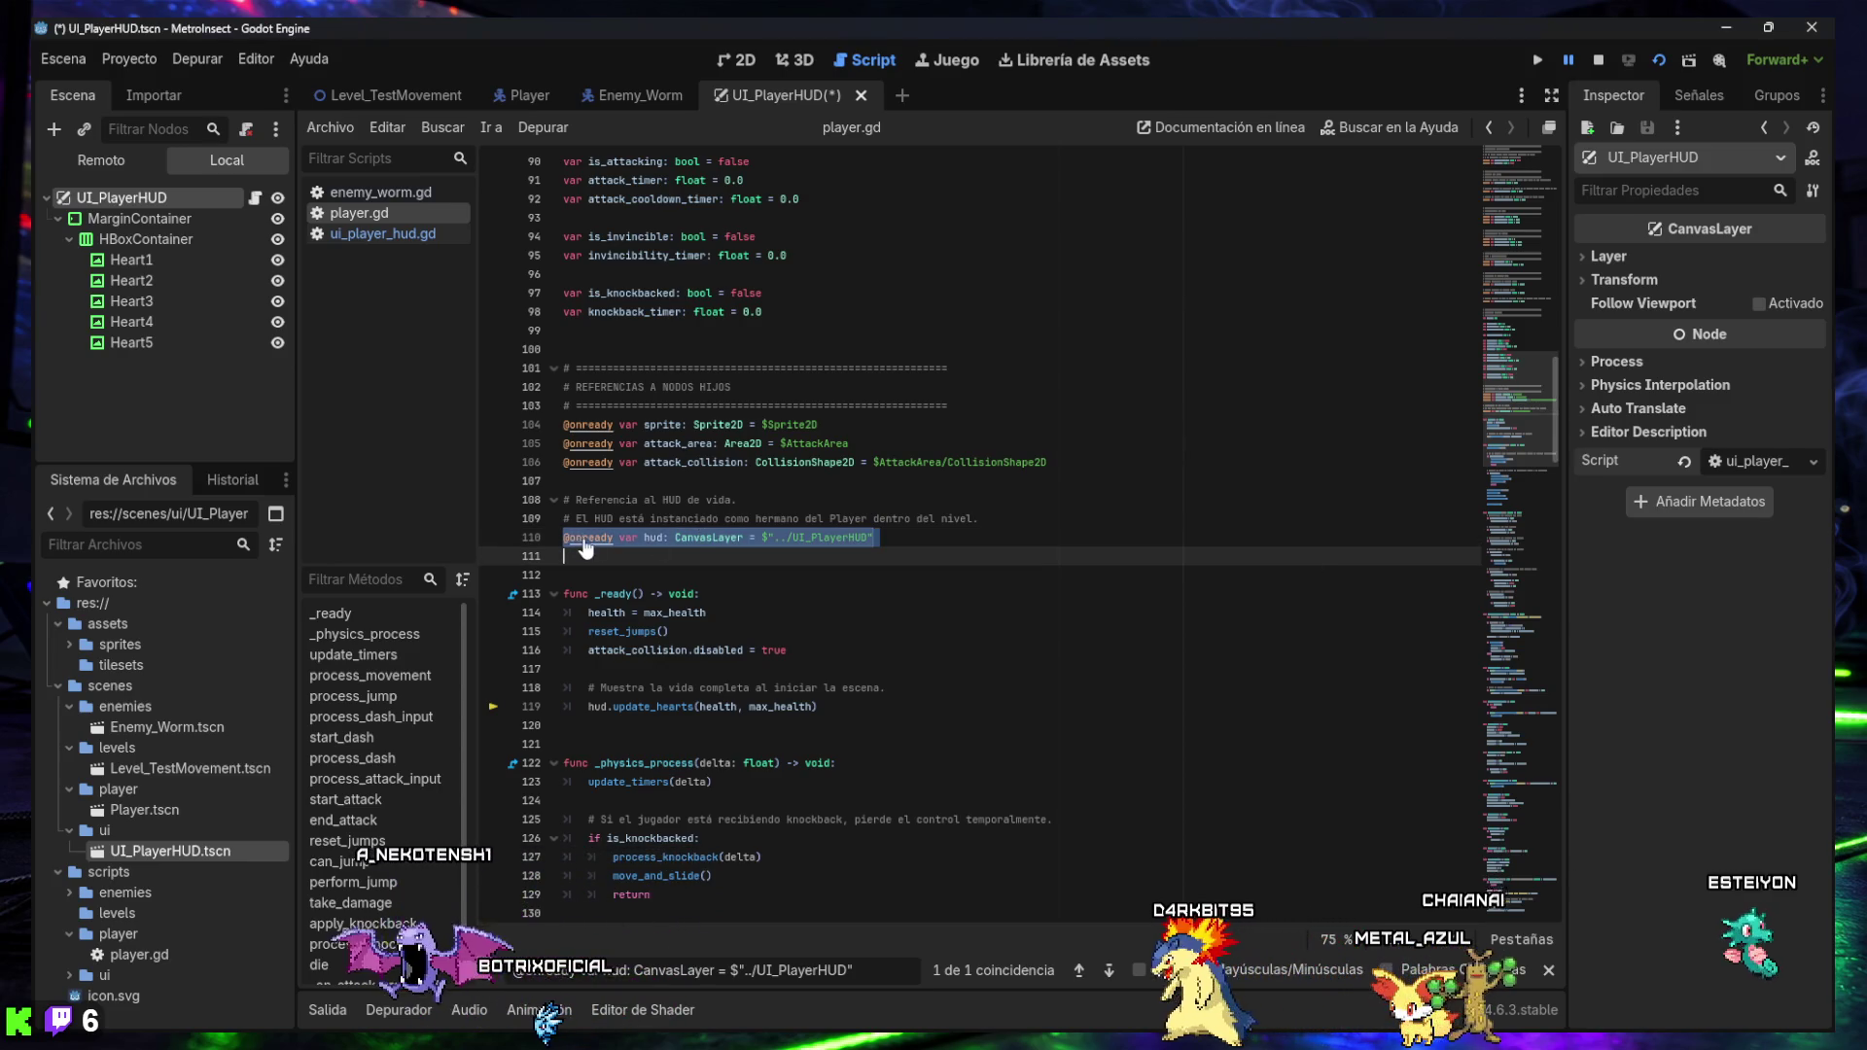
type("@onready var hud = $\"../UI_PlayerHUD\"")
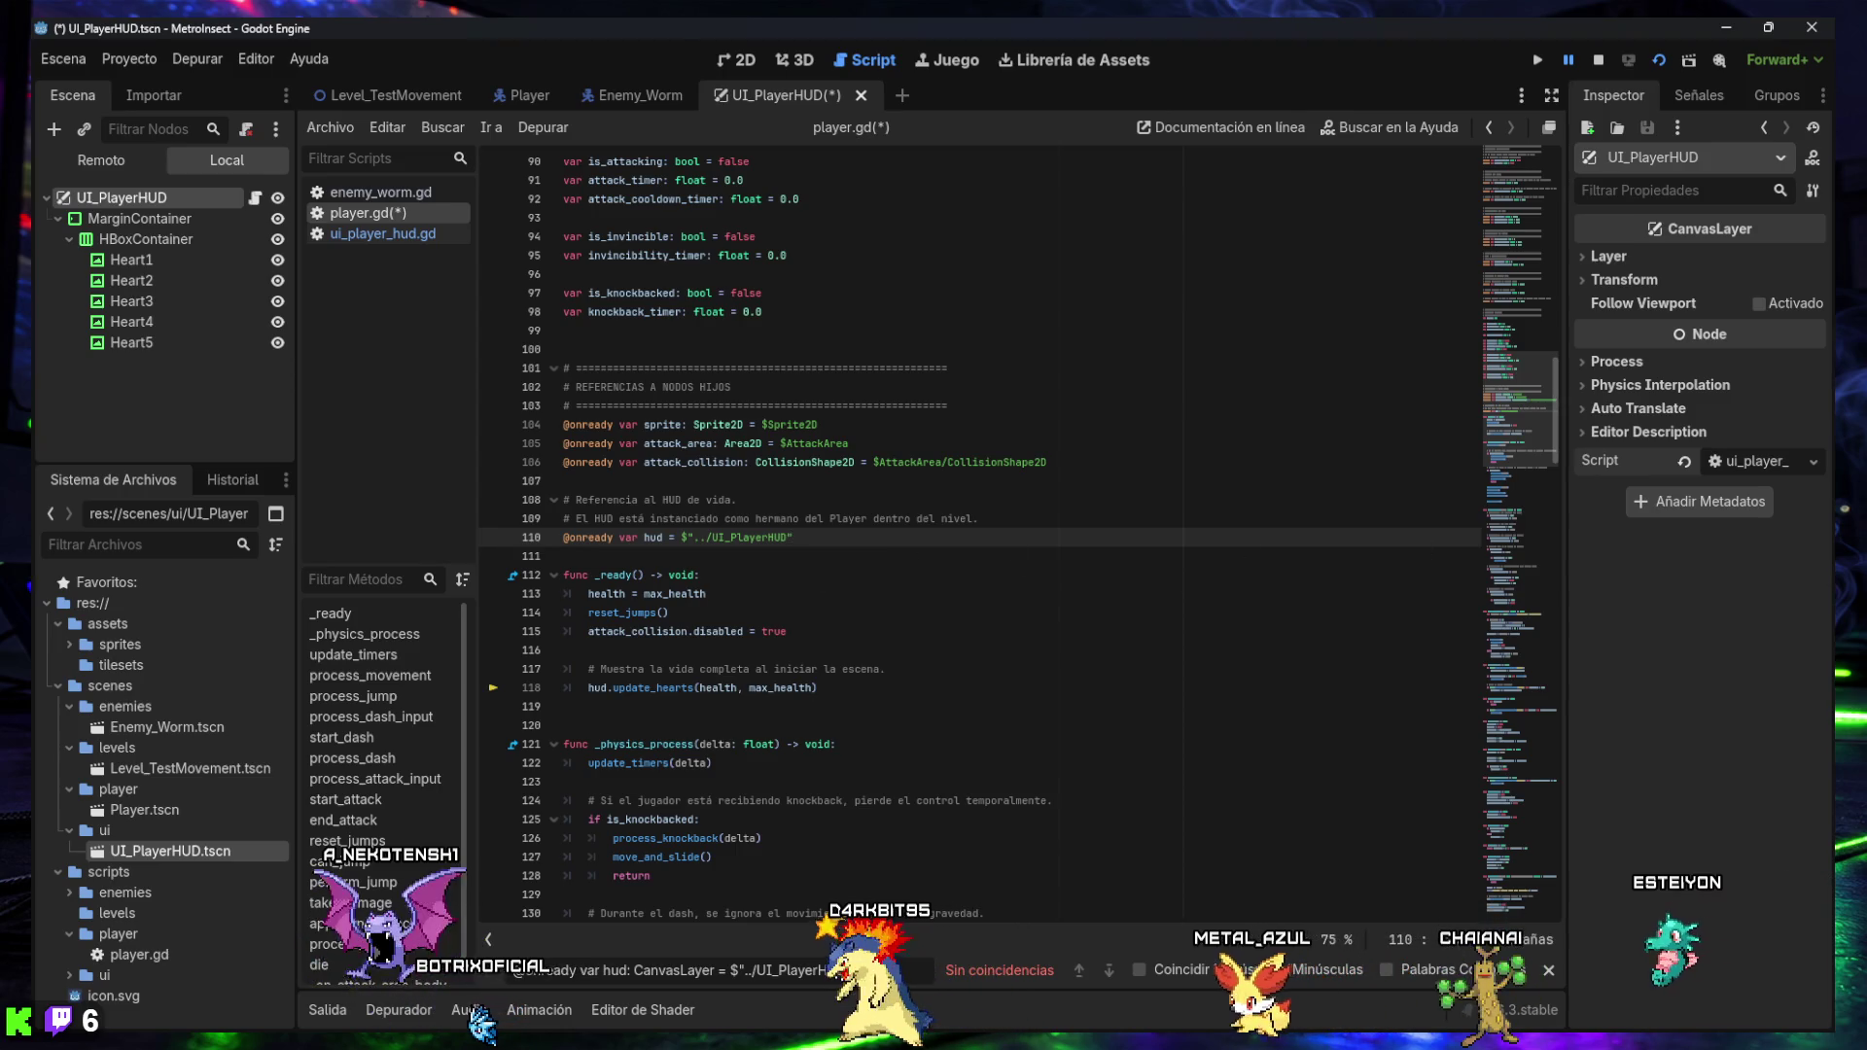
left_click(1549, 970)
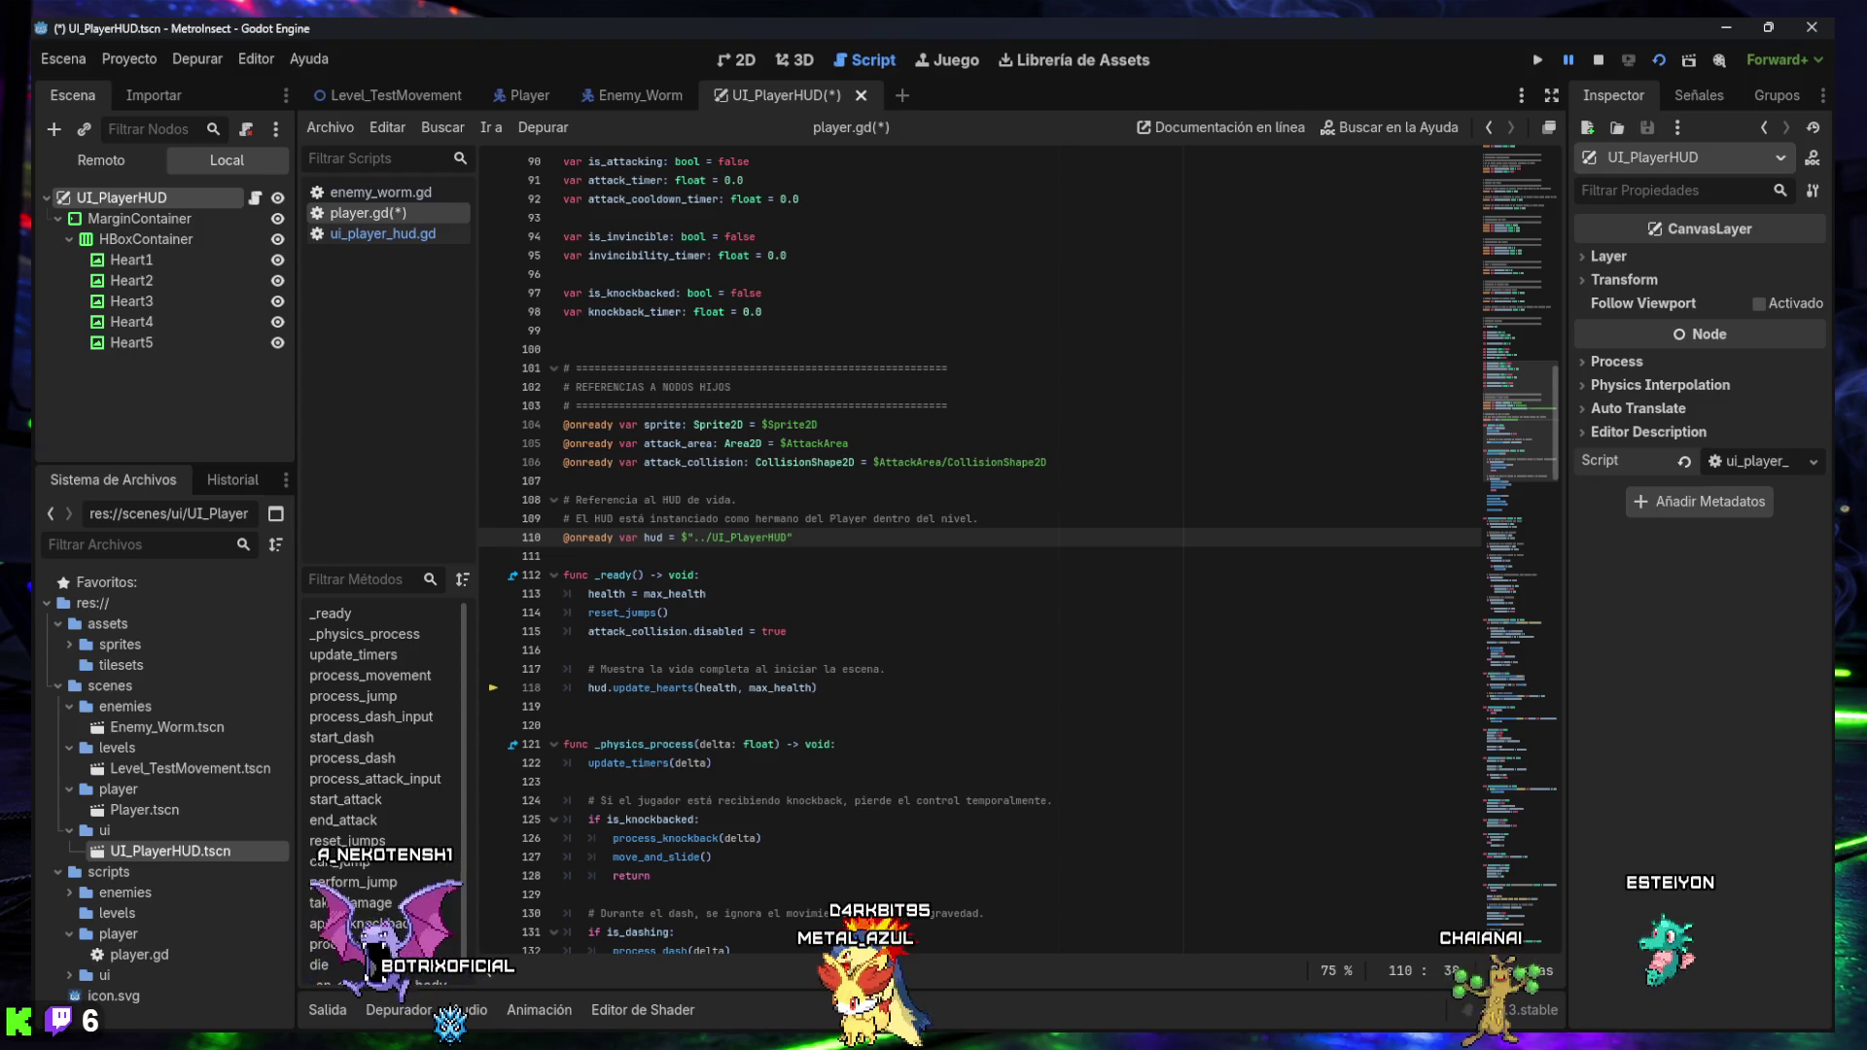
- Save the scripts and relaunch the game in the MetroInsect (DEBUG) window
left_click(891, 668)
key("ctrl+s")
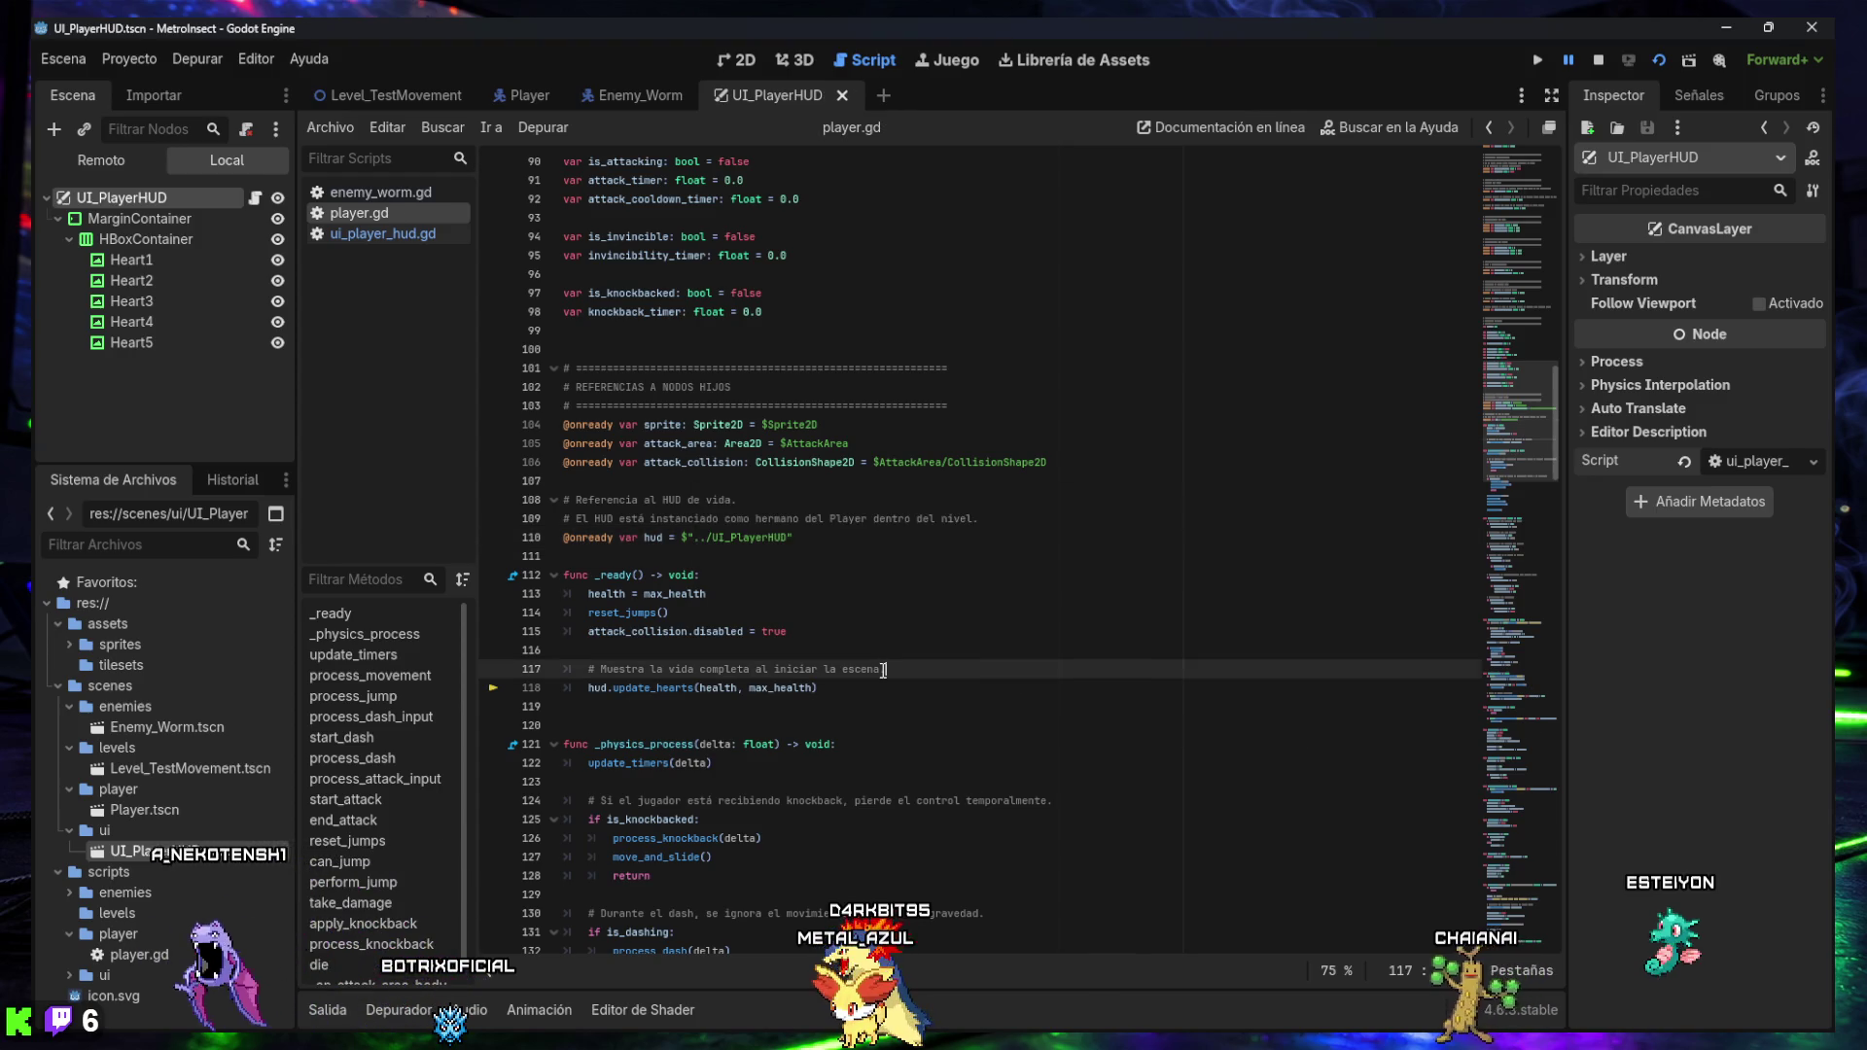
left_click(1628, 60)
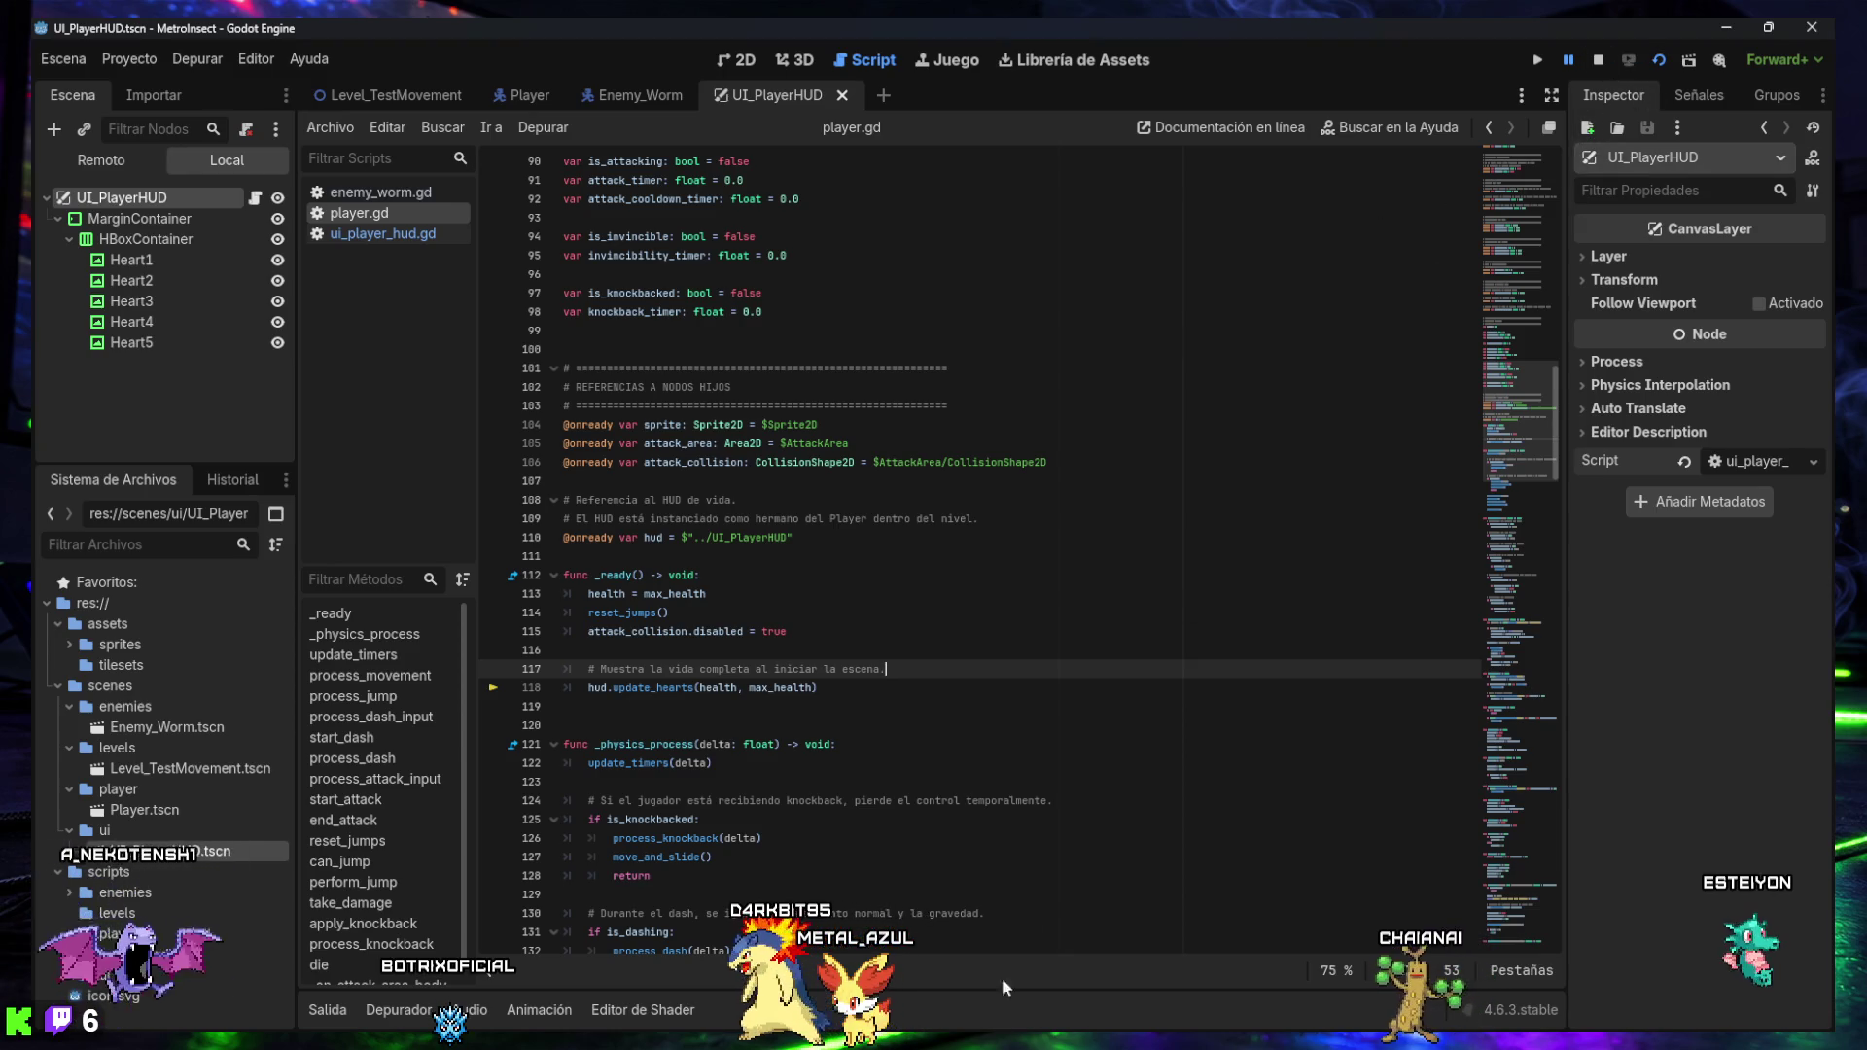
mouse_move(994, 988)
left_click(1052, 877)
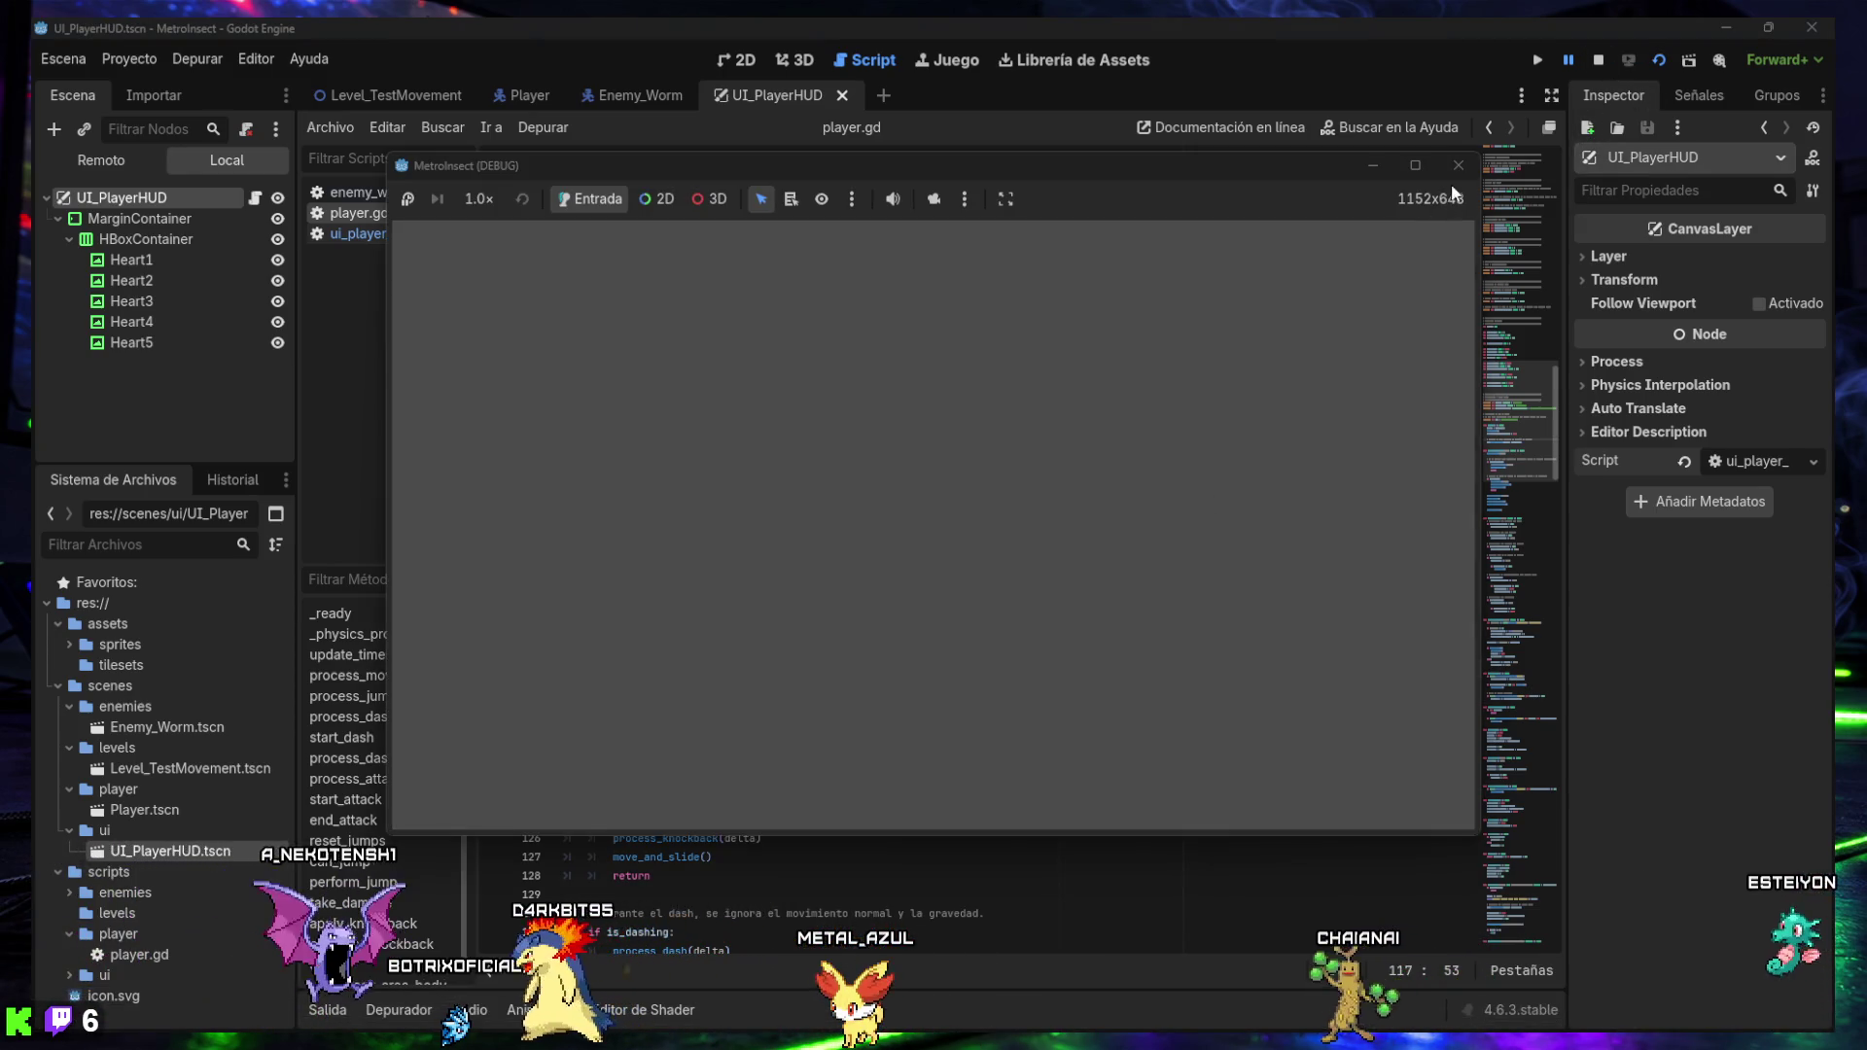
- Run Level_TestMovement and walk the player into the worm to take damage
left_click(1458, 165)
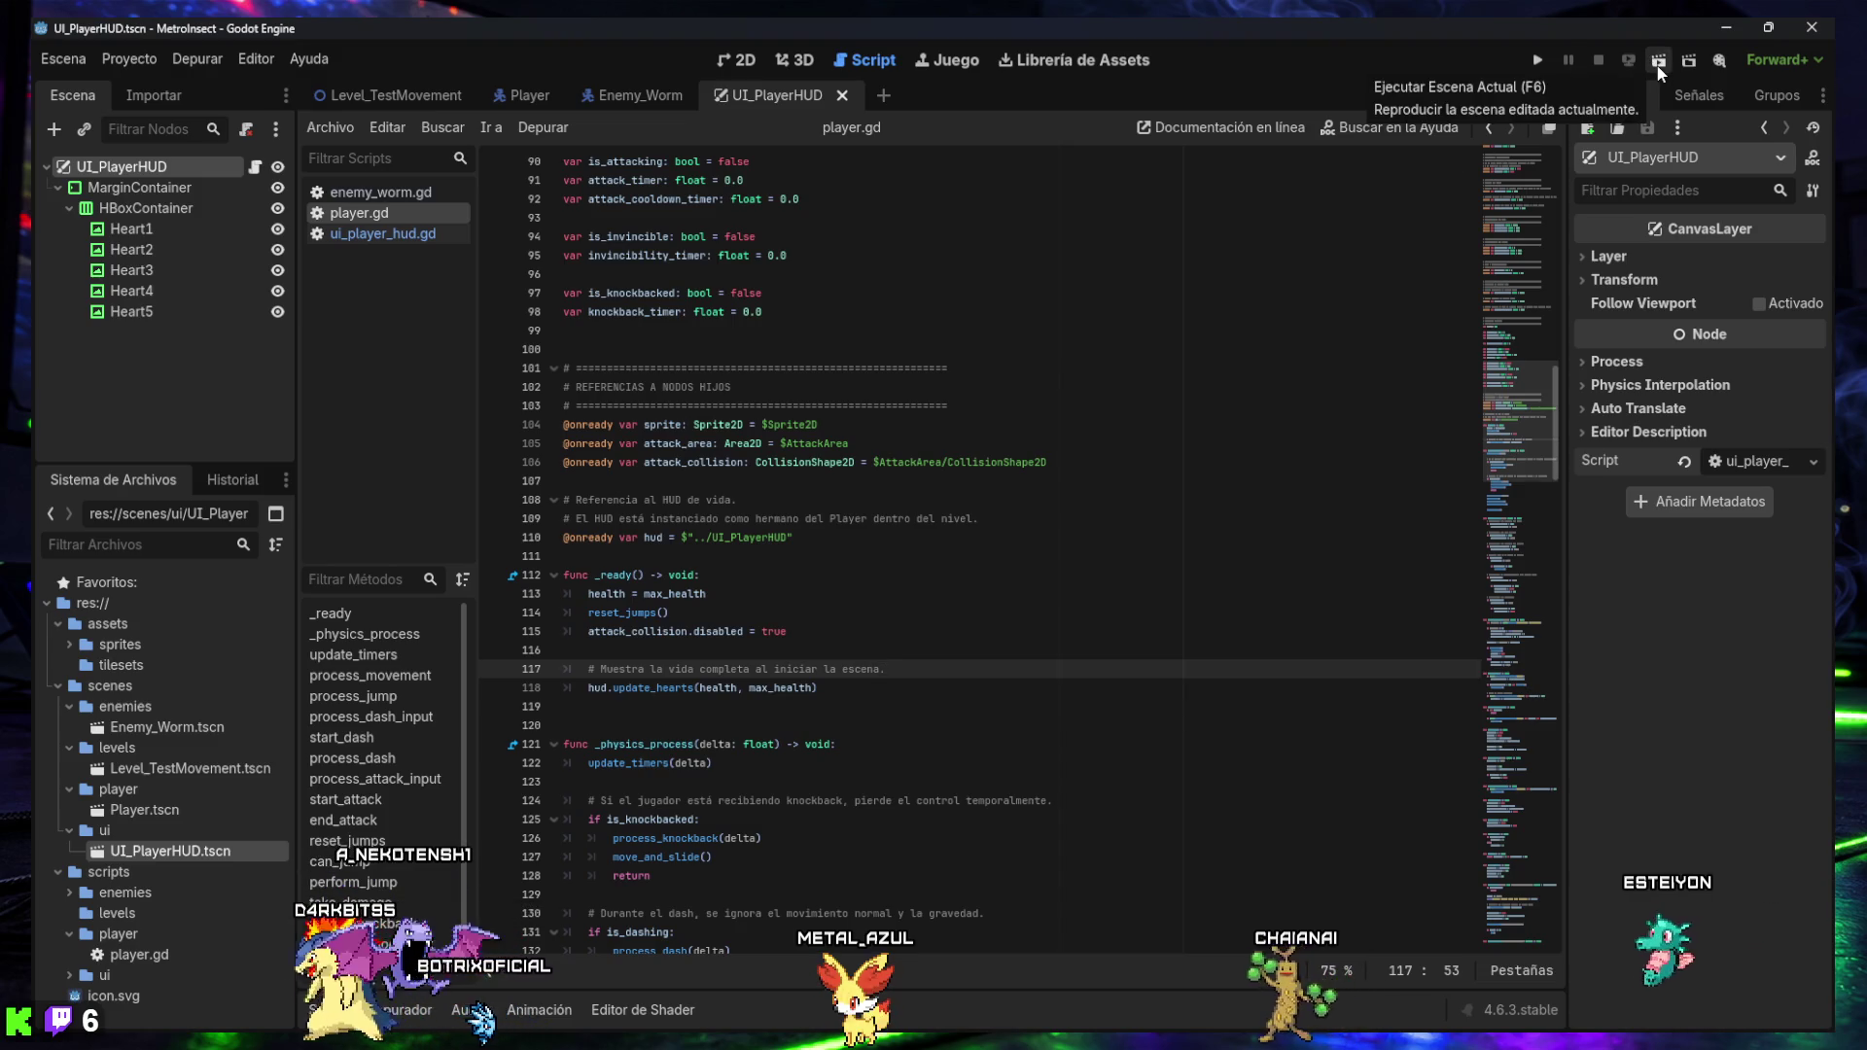
left_click(389, 94)
left_click(1536, 60)
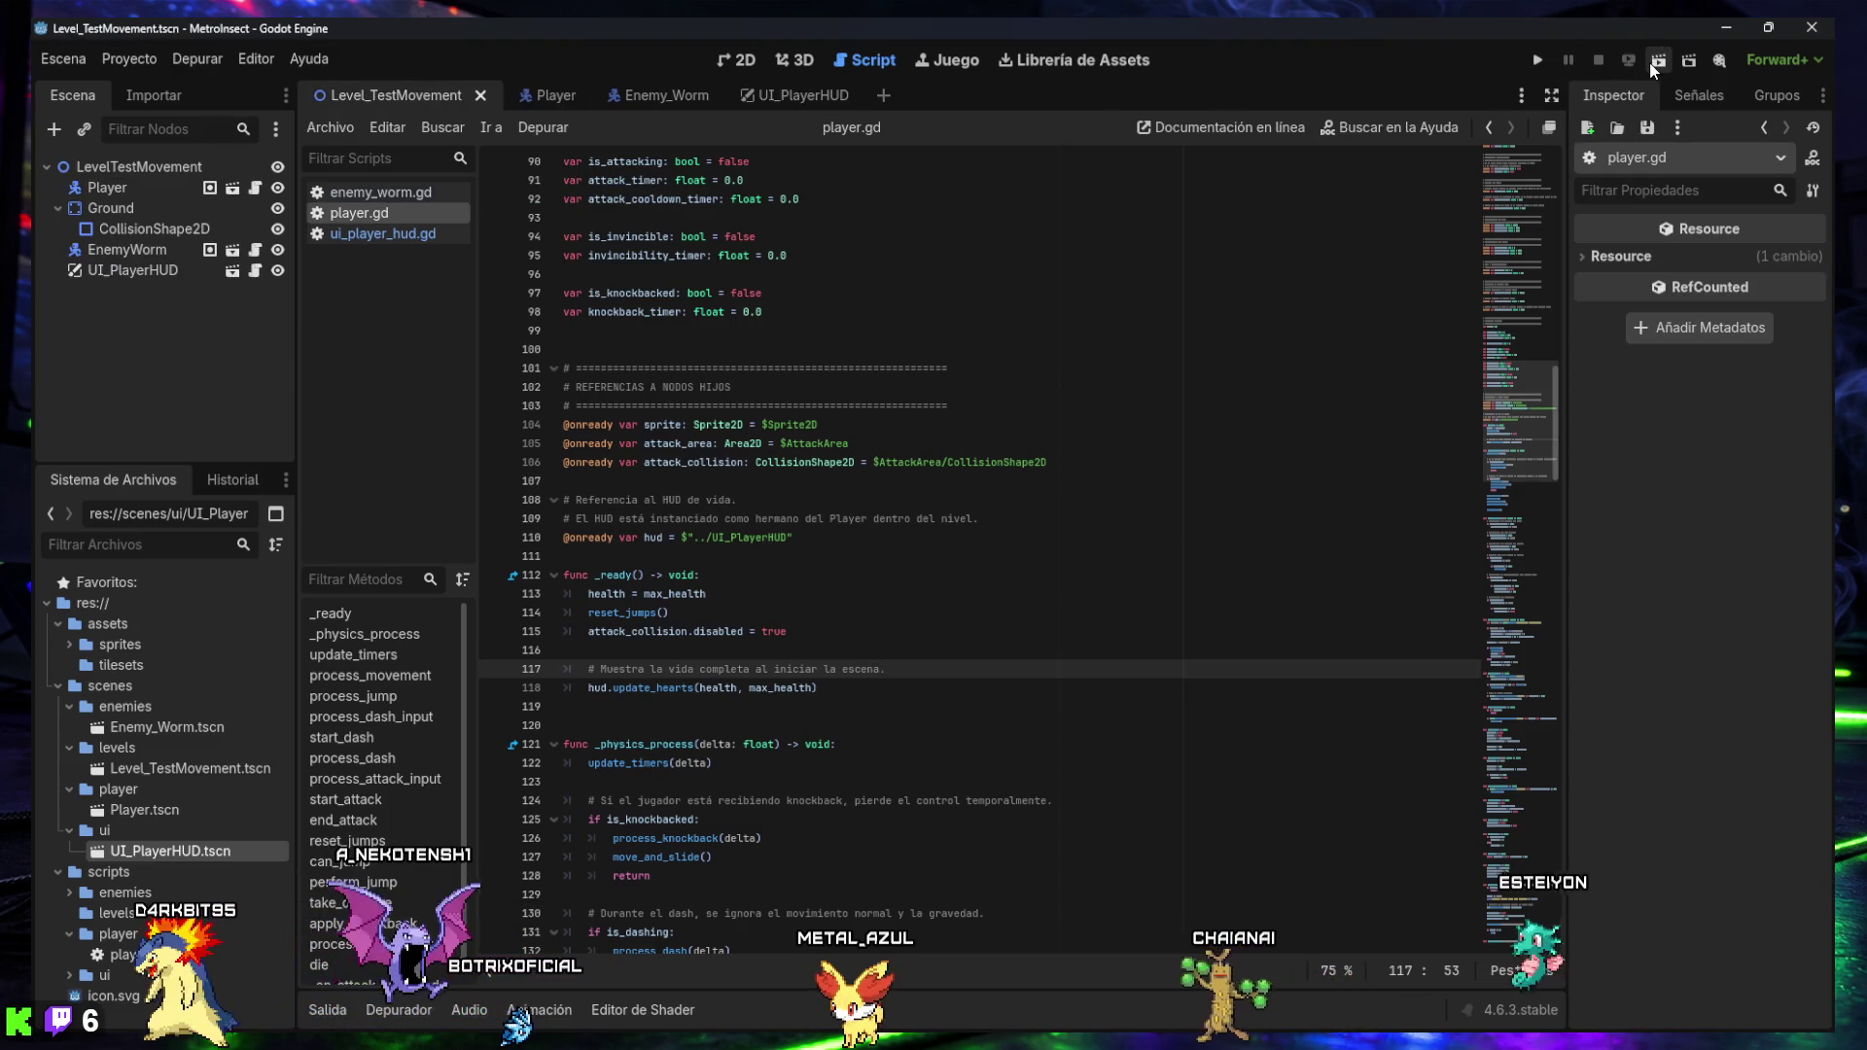
key("Right")
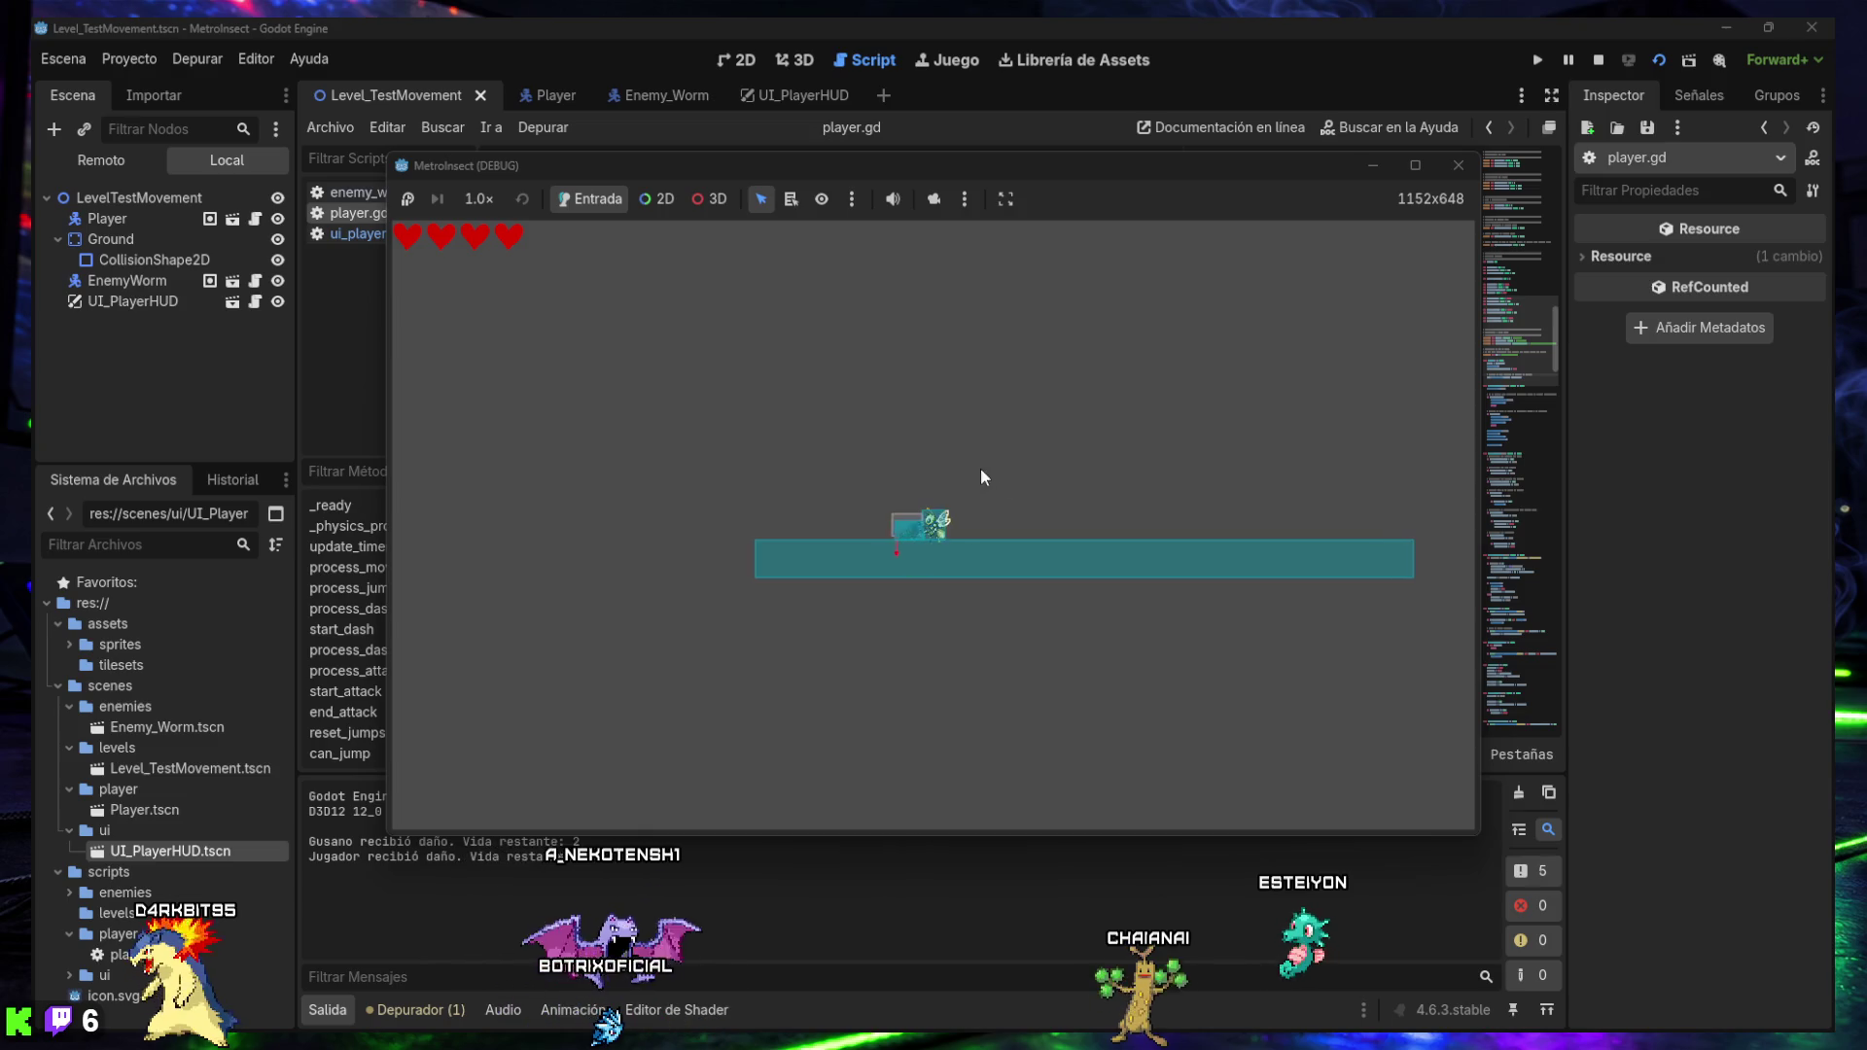
key("x")
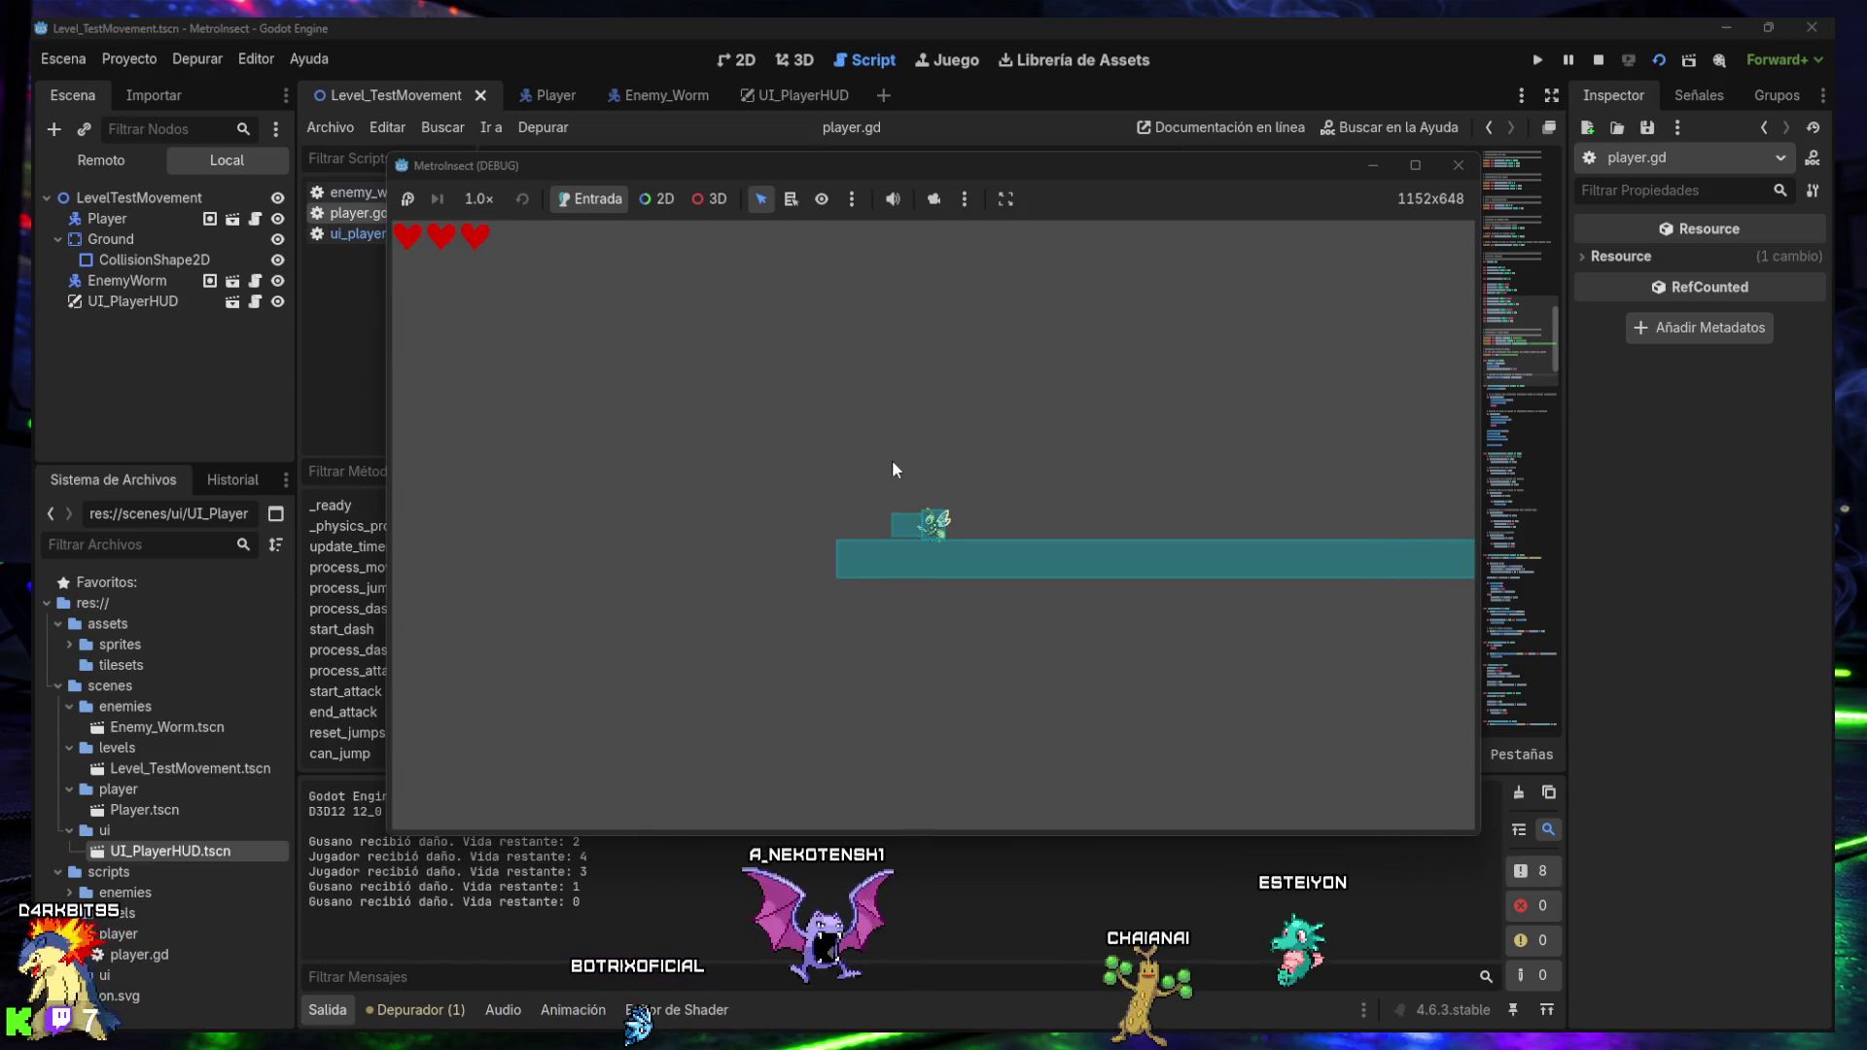
left_click(1458, 166)
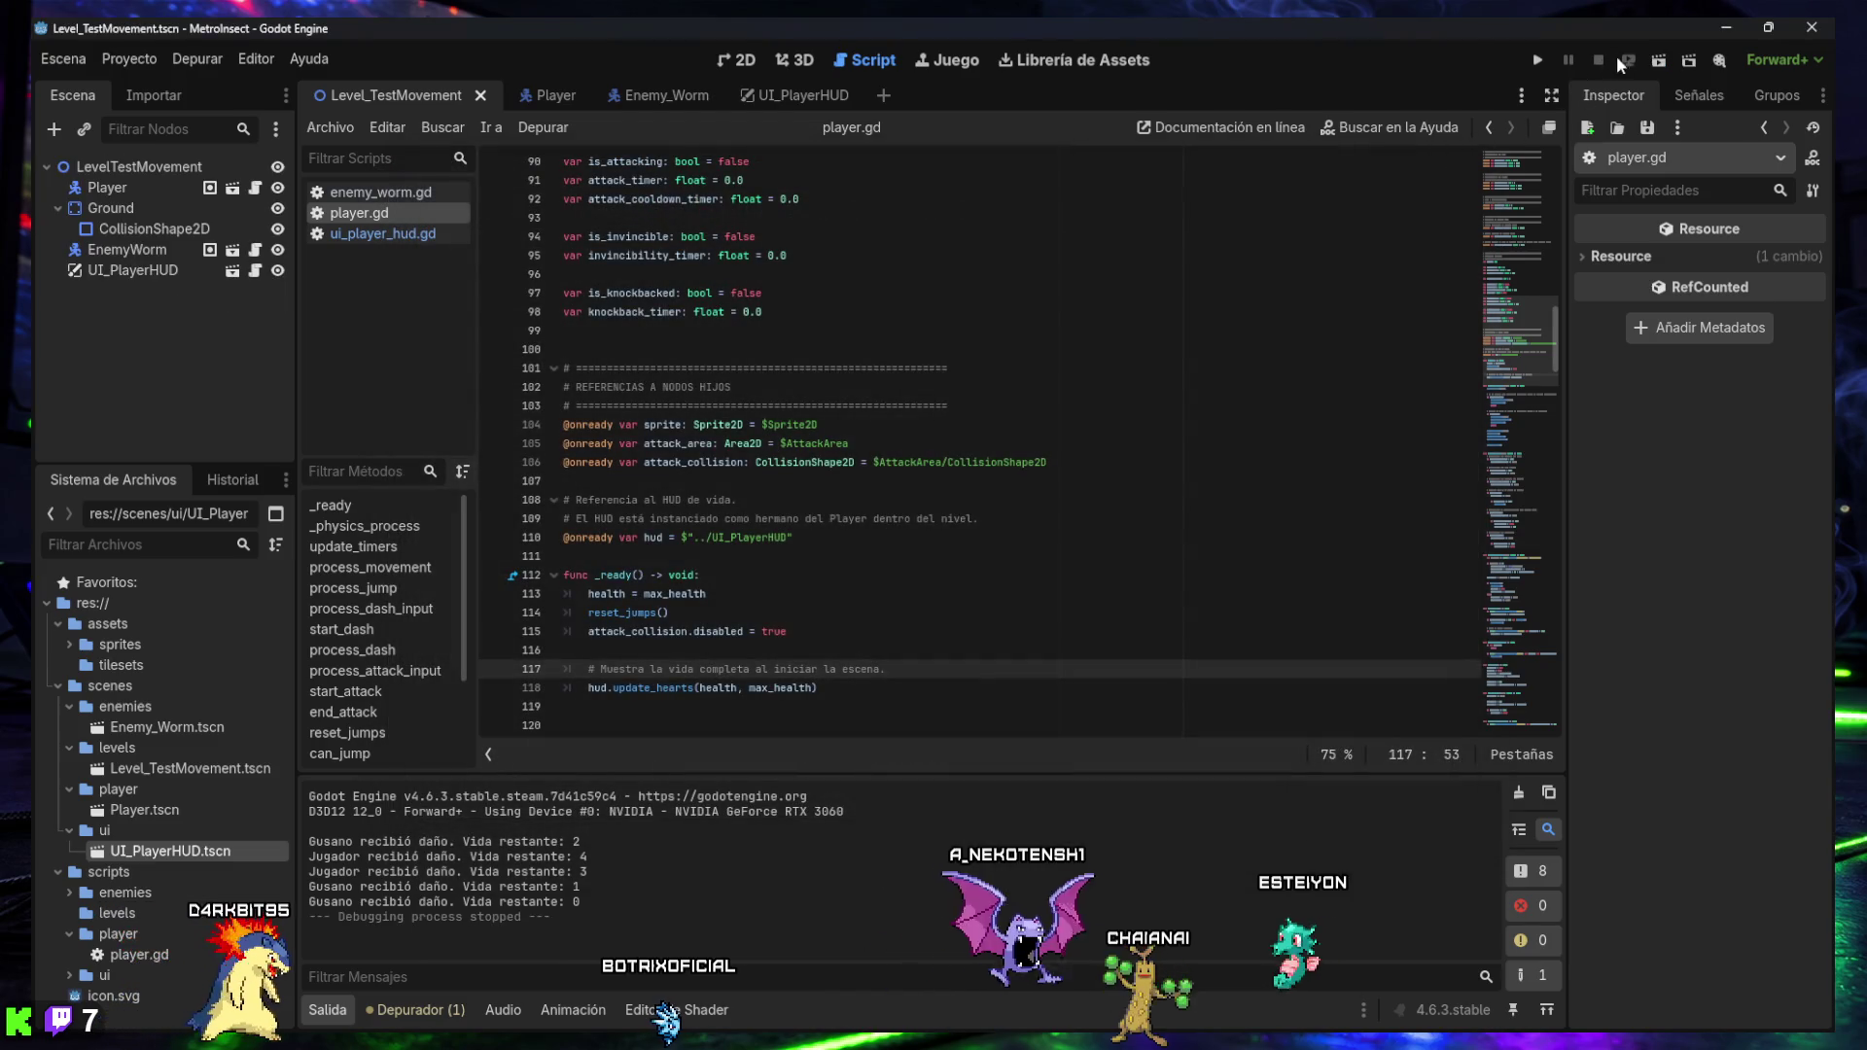
- Rerun the level, take hits until health reaches -1, then select the damage and defeat log lines
left_click(1661, 63)
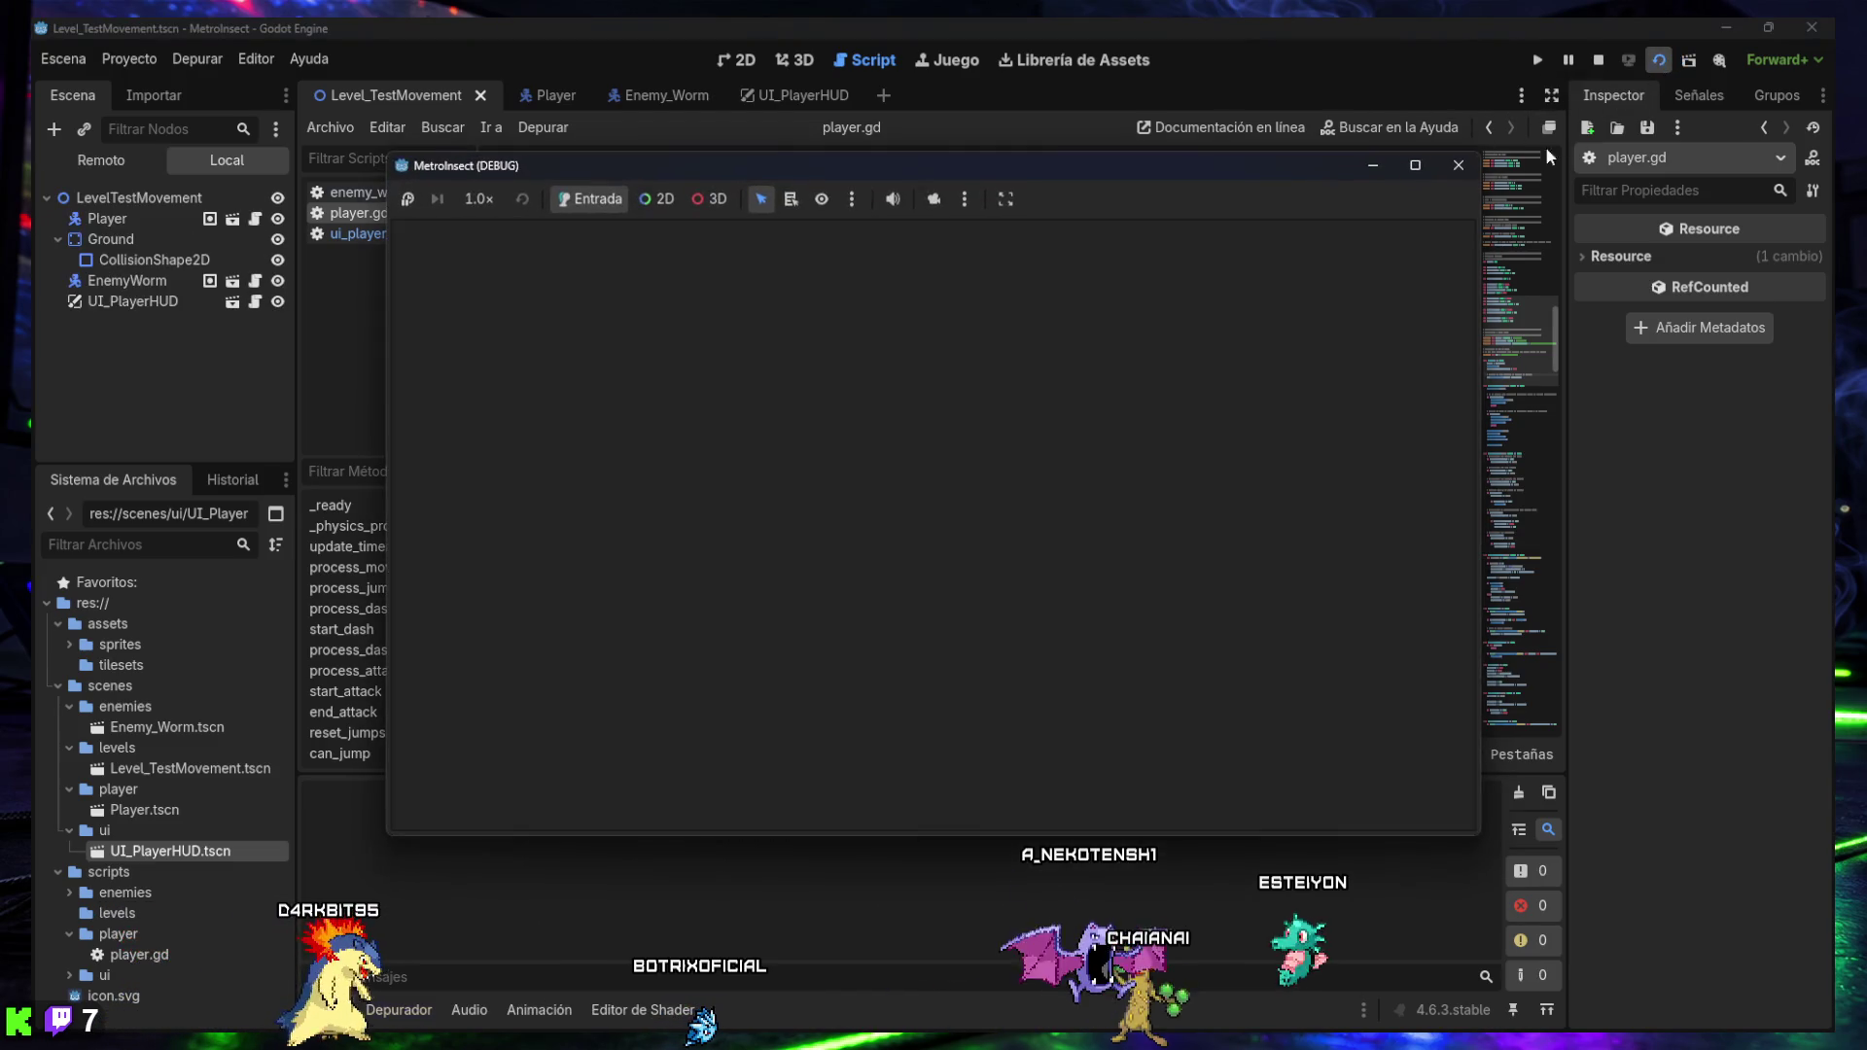
key("Right")
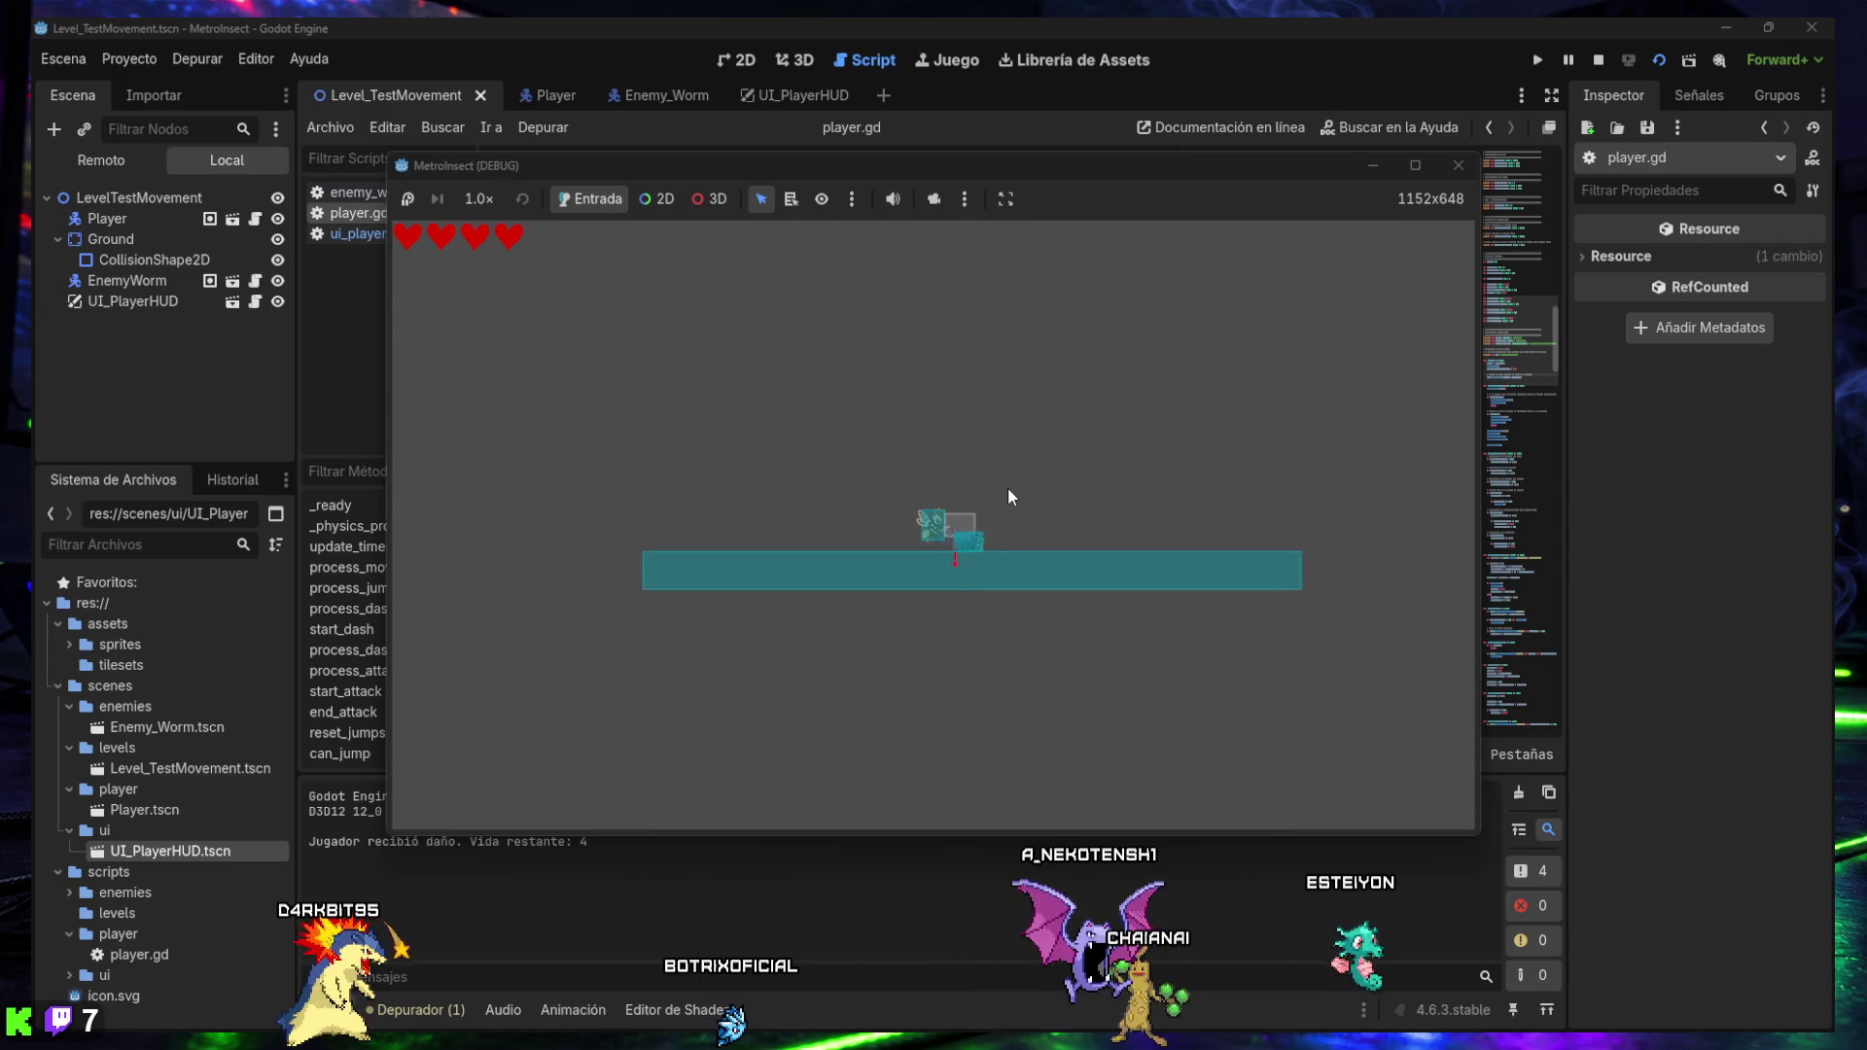
key("Left")
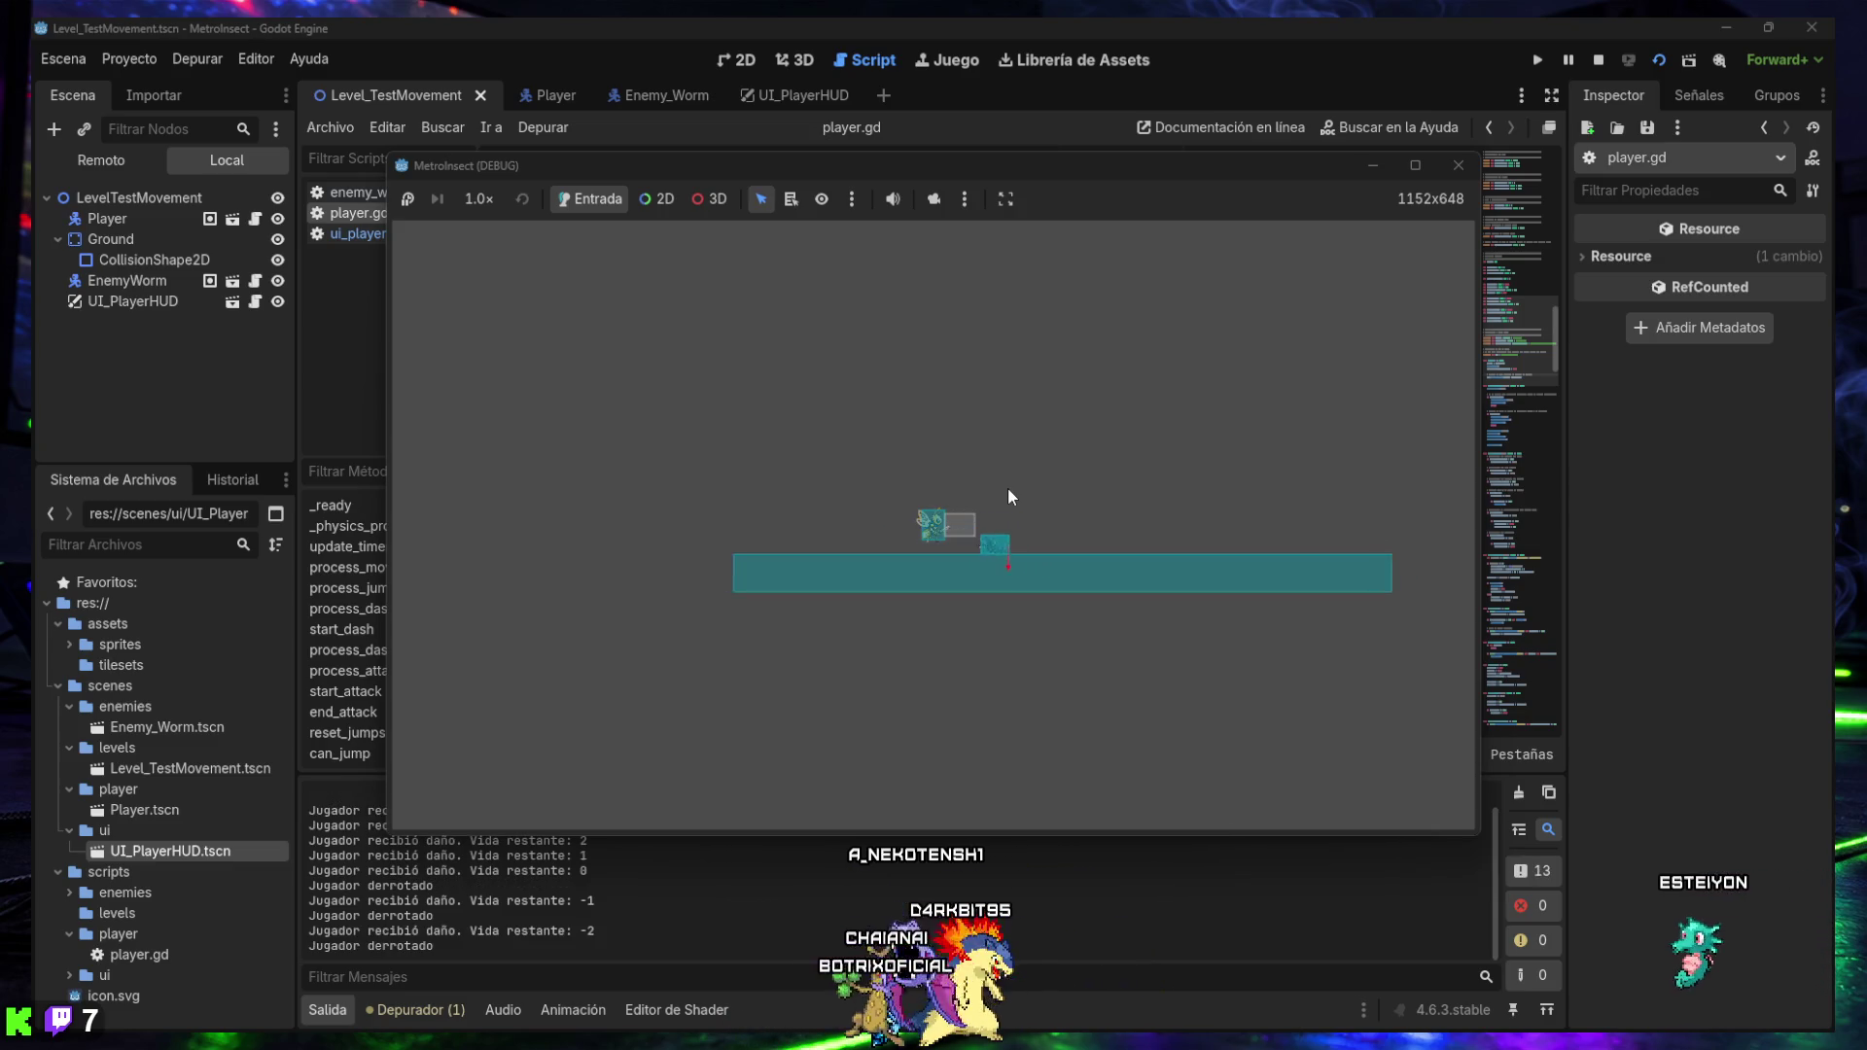
left_click(1458, 166)
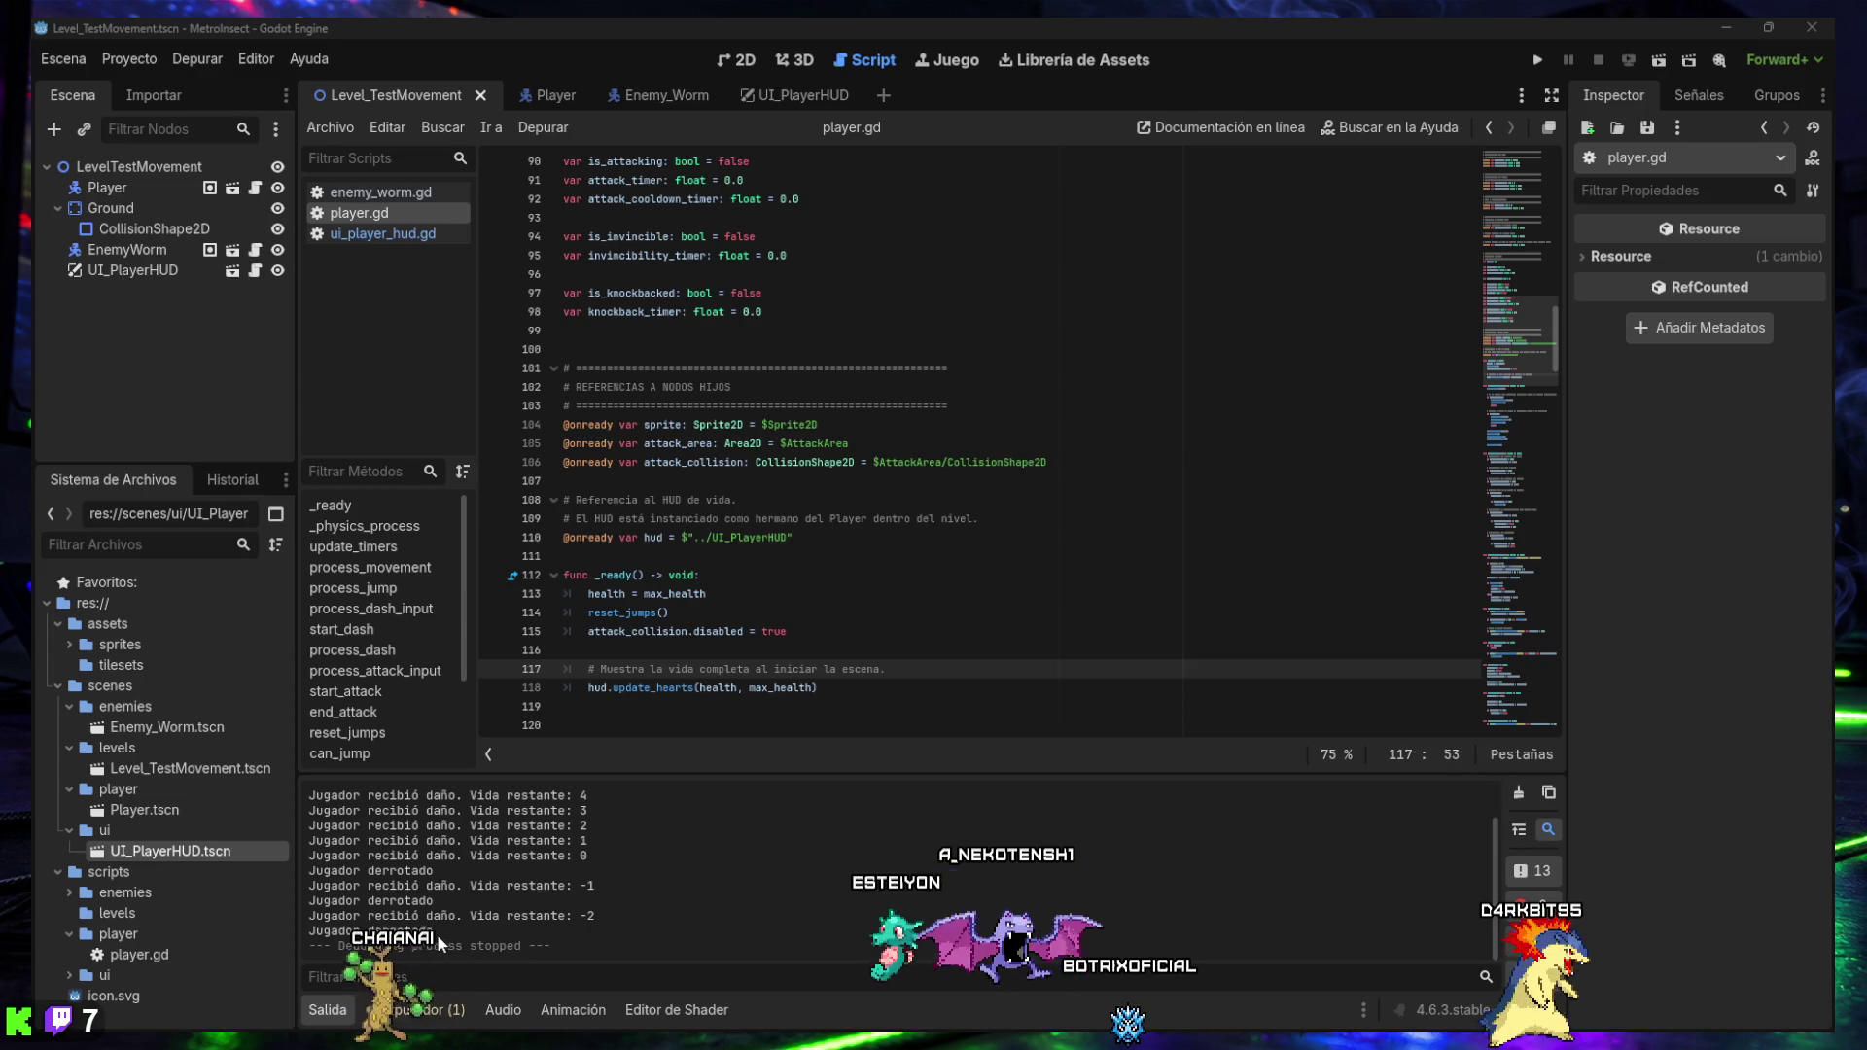
mouse_move(426, 931)
left_mouse_down()
mouse_move(374, 872)
mouse_move(312, 844)
left_mouse_up()
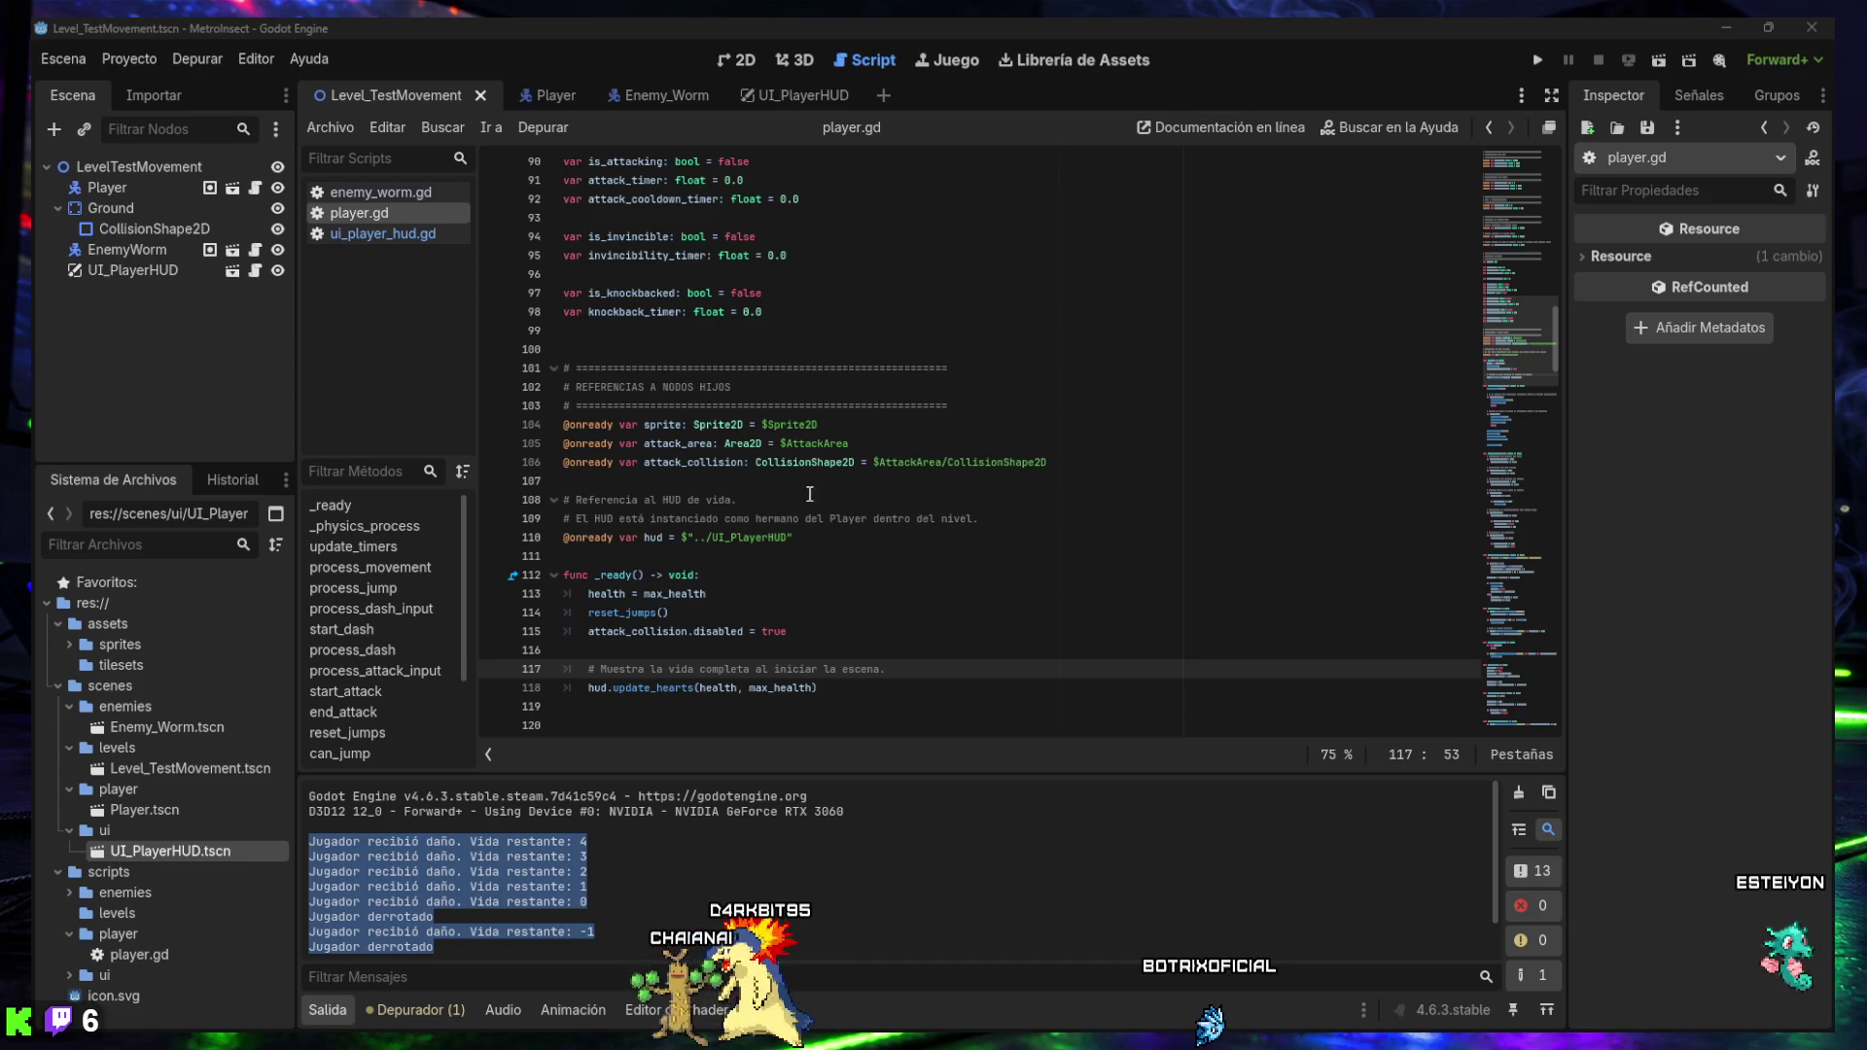
- Add 'var is_dead: bool = false' as line 100, below the knockback variables
scroll(972, 438, "up", 6)
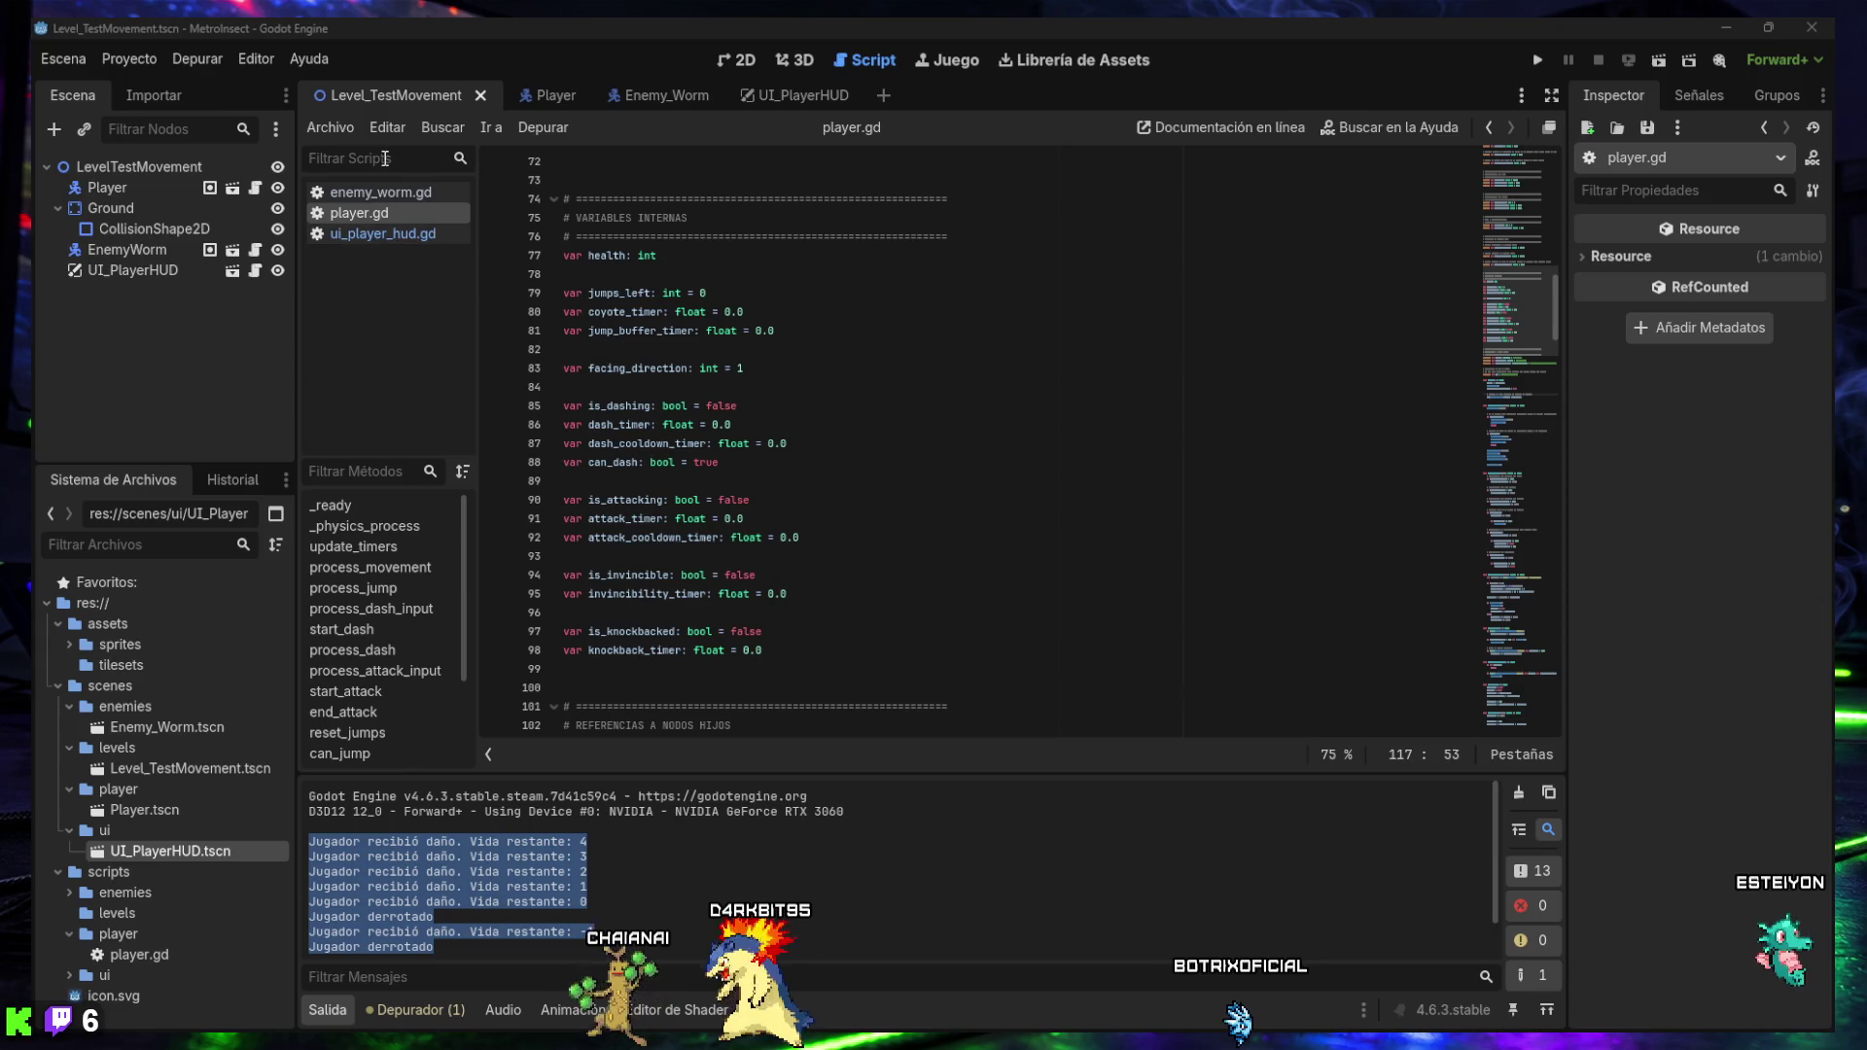
scroll(732, 325, "down", 3)
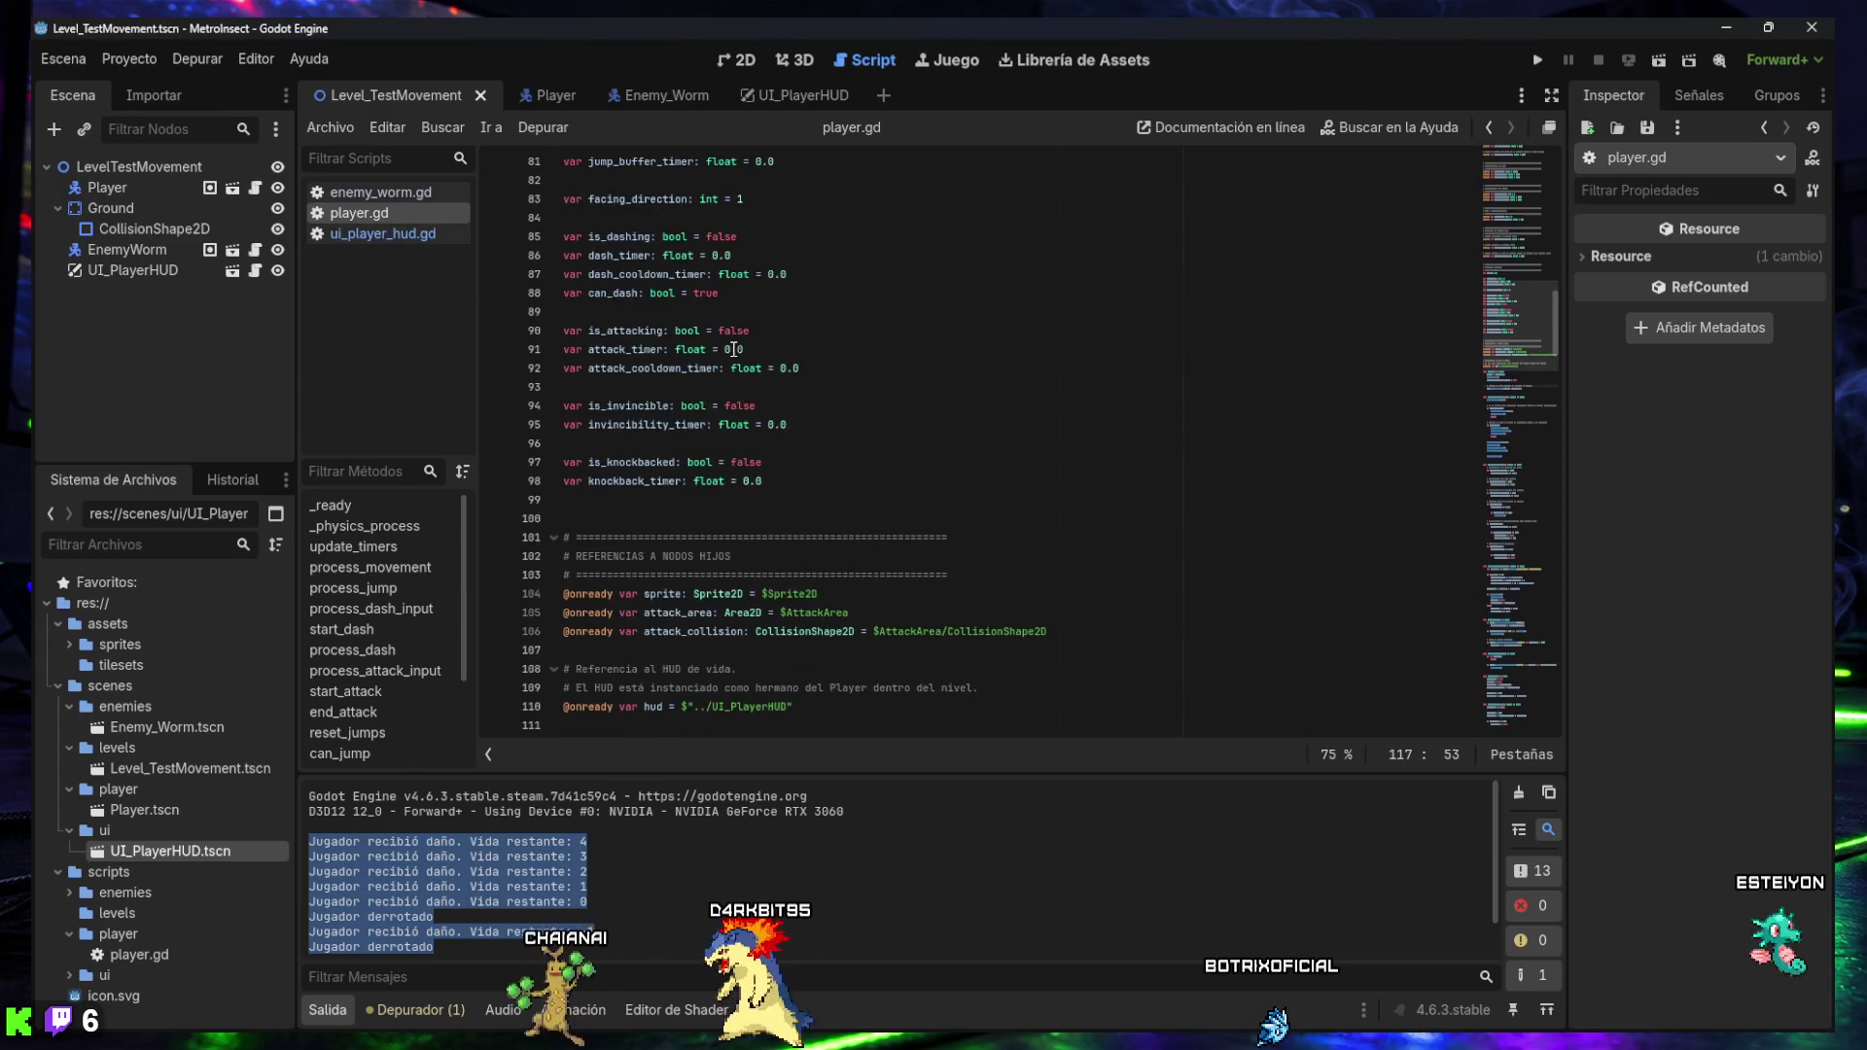
left_click(781, 496)
type("var is_dead: bool = false")
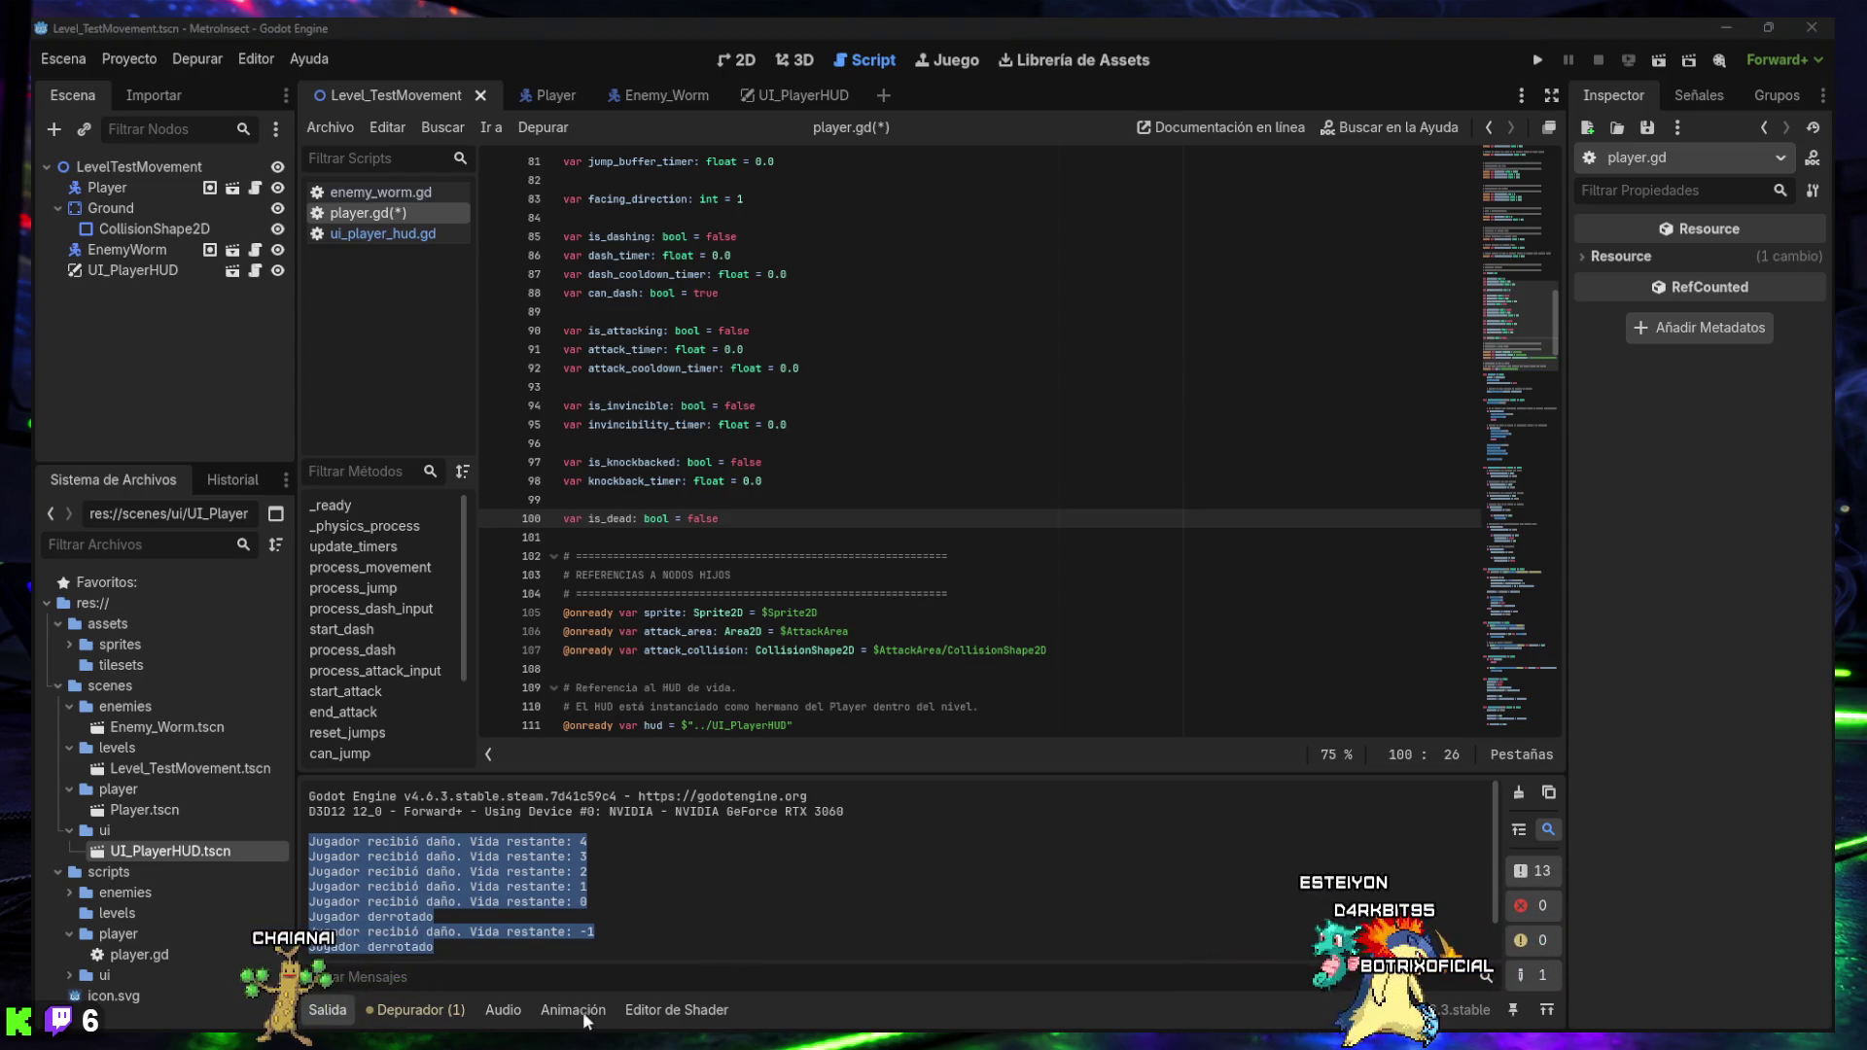
left_click(334, 1014)
left_click(748, 858)
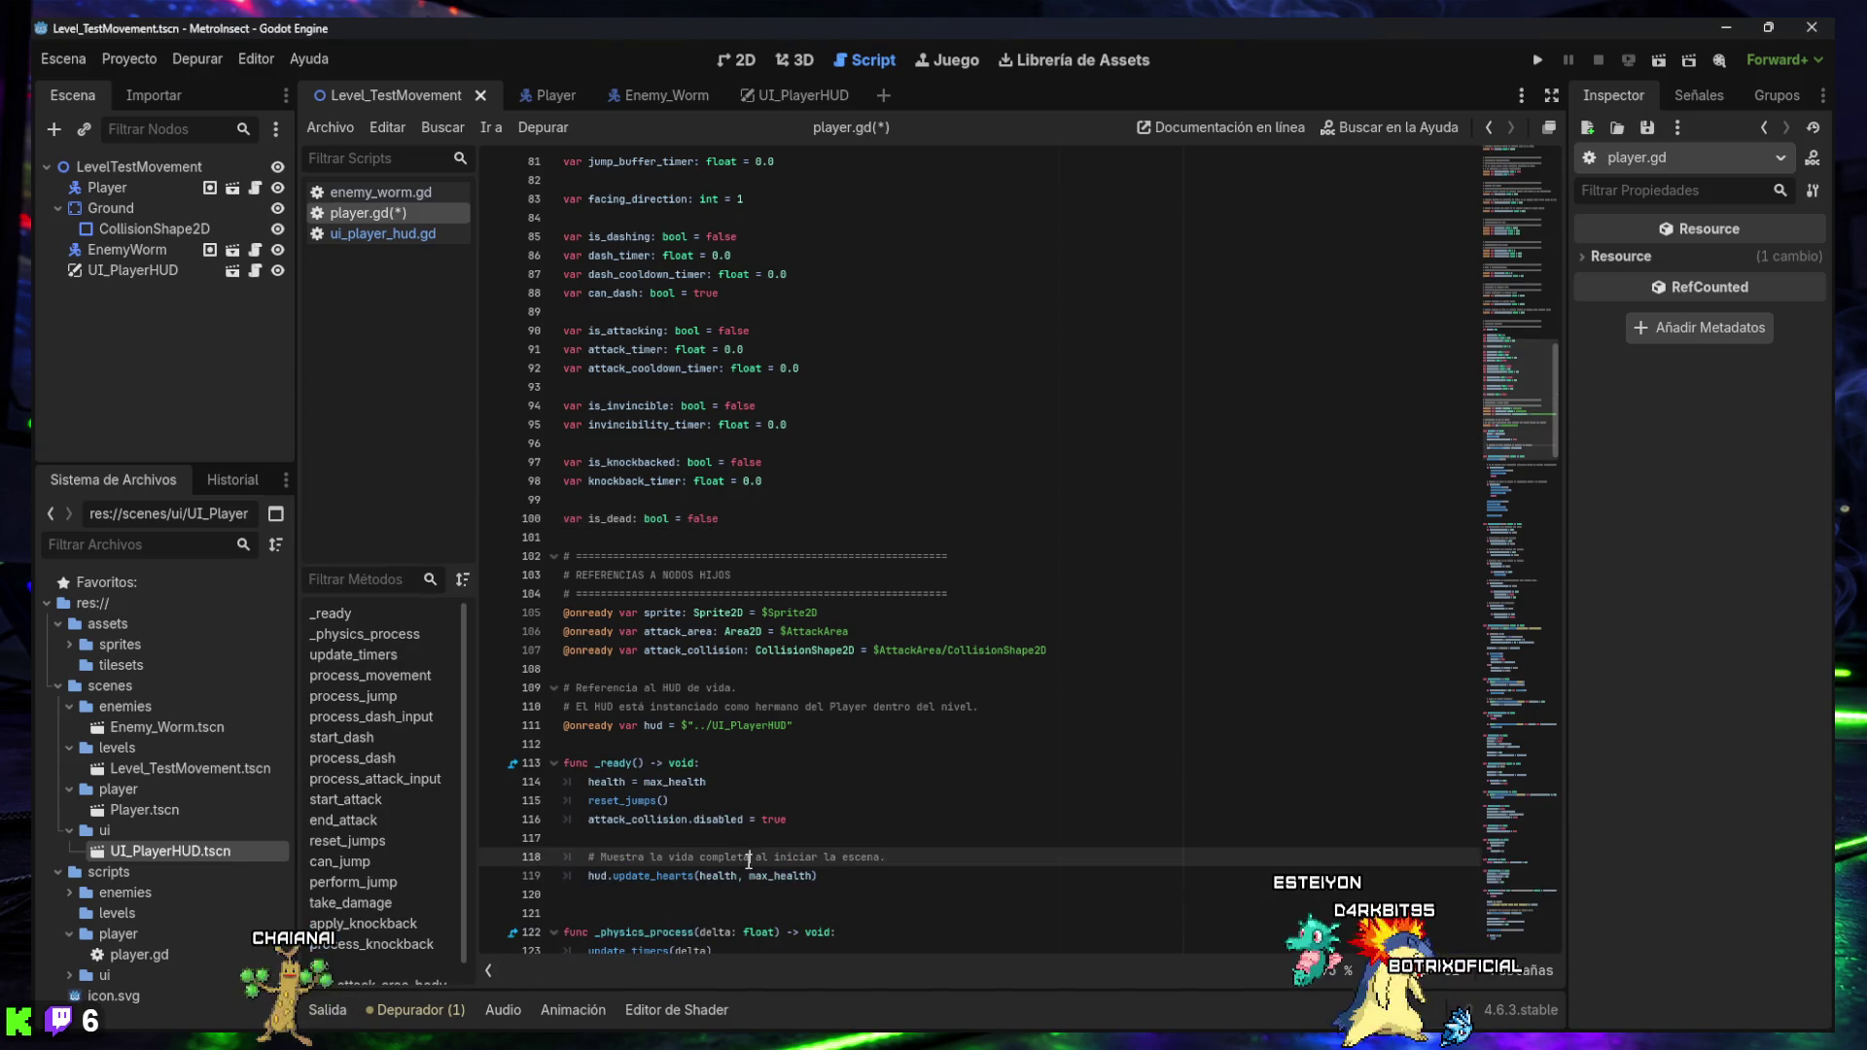
- Replace the take_damage body with code that skips hits when is_dead and clamps health at 0
key("ctrl+f")
type("func take_damage(amount: int, damage_source_position: Vector2 = global_position) -> void:")
key("Return")
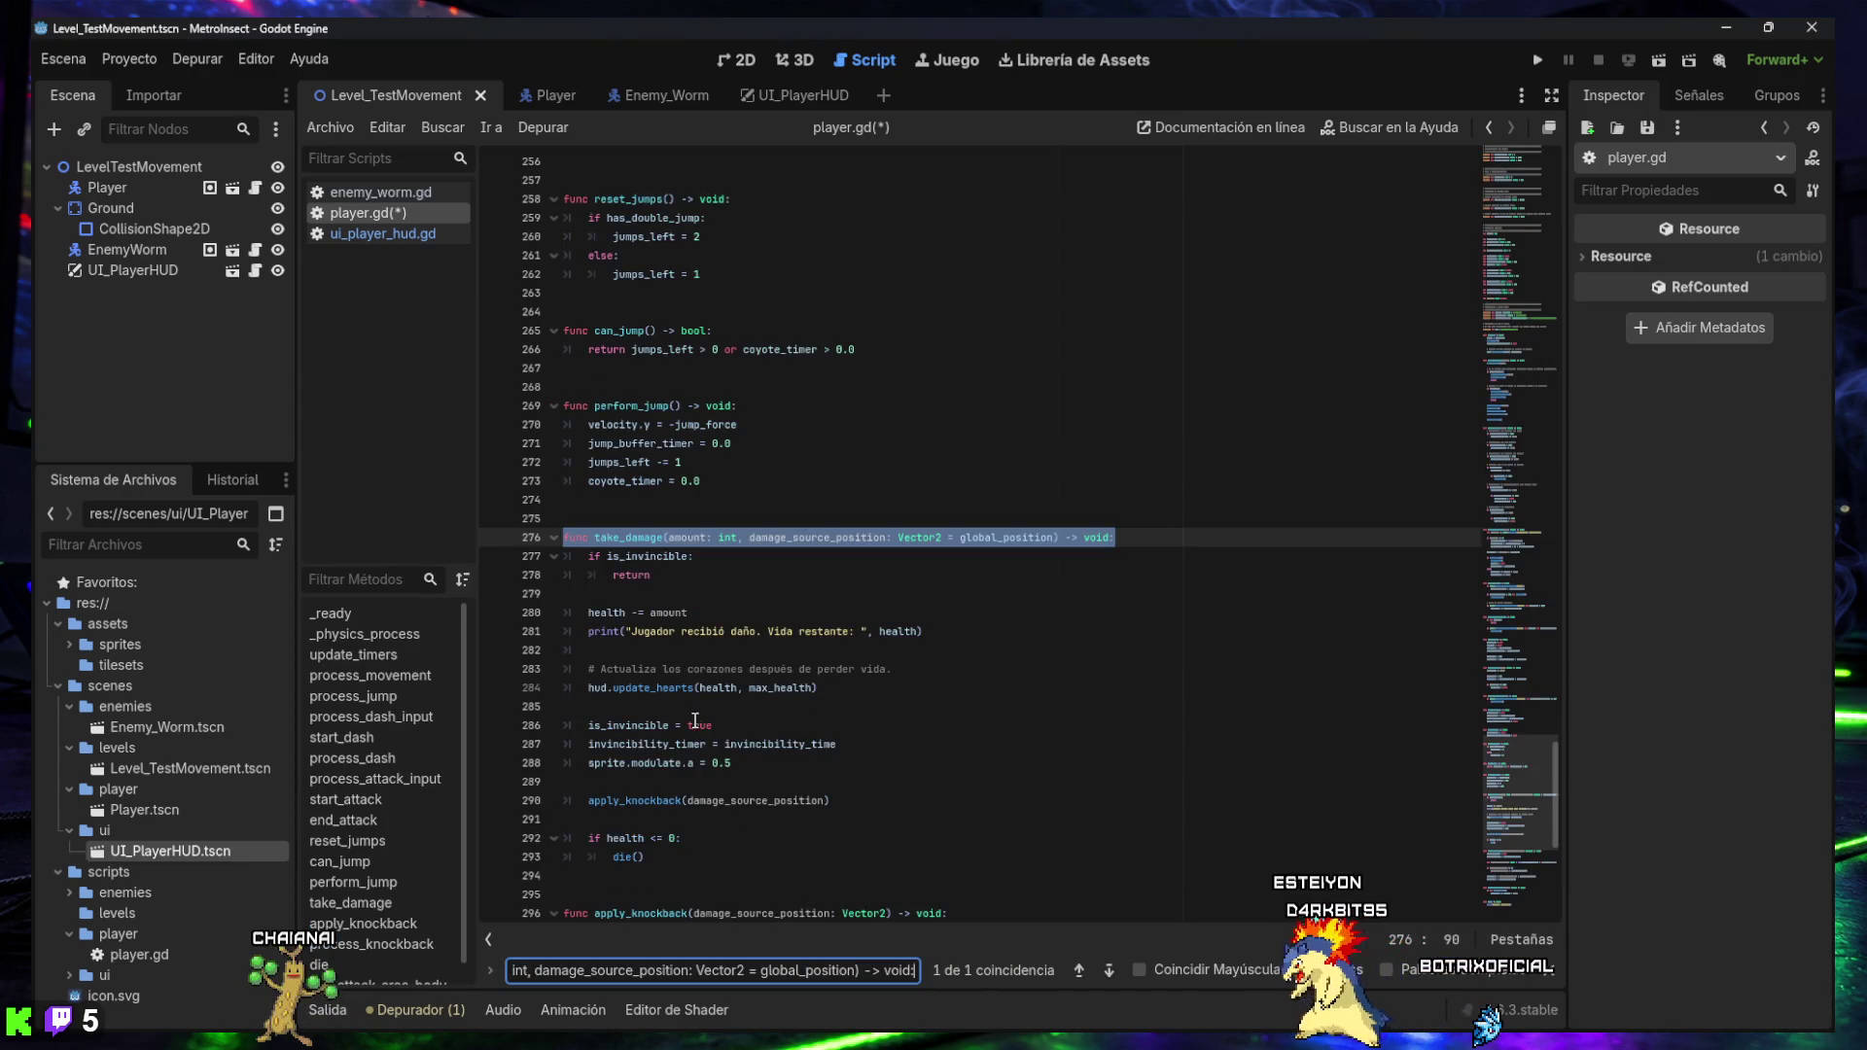
scroll(698, 713, "down", 2)
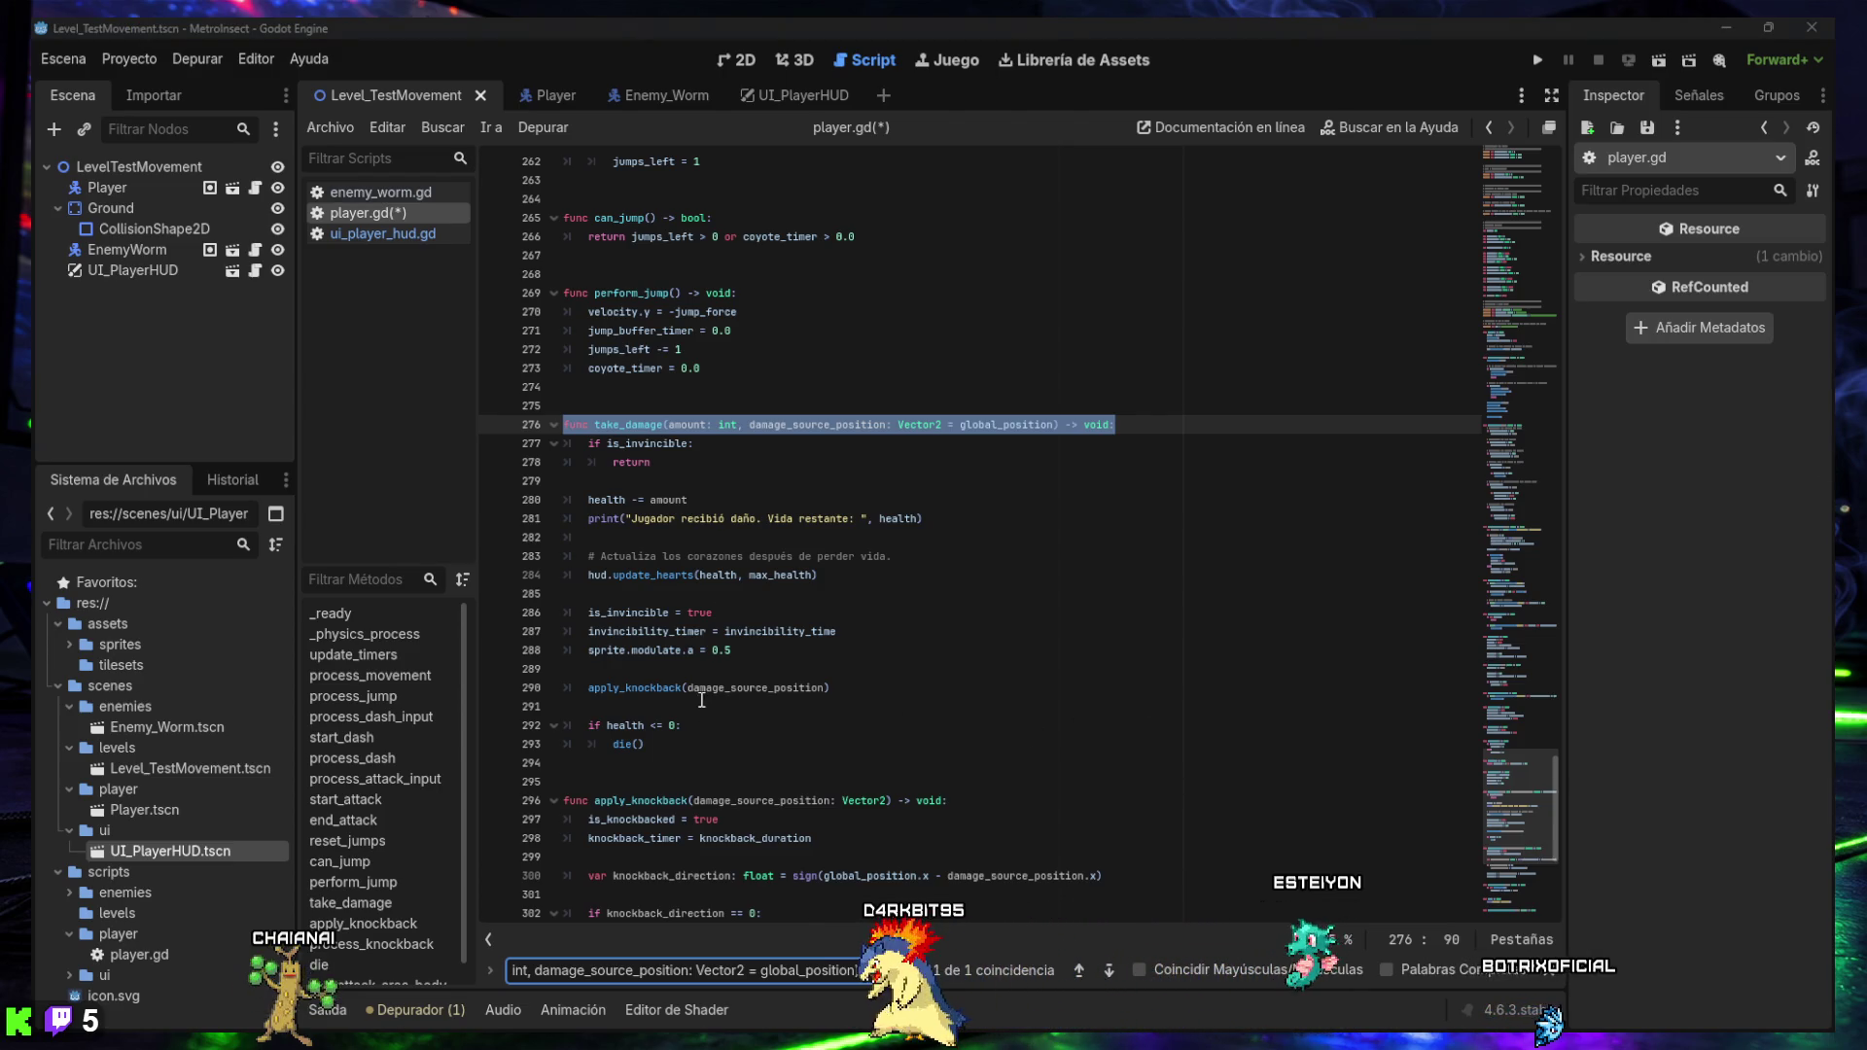
left_click_drag(678, 750, 551, 433)
type("func take_damage(amount: int, damage_source_position: Vector2 = global_position) -> void: \tif is_dead: \t\treturn  \tif is_invincible: \t\treturn  \thealth -= amount \thealth = max(health, 0)  \tprint(\"Jugador recibió daño. Vida restante: \", health)  \t# Actualiza los corazones después de perder vida. \thud.update_hearts(health, max_health)  \tif health <= 0: \t\tdie() \t\treturn  \tis_invincible = true \tinvincibility_timer = invincibility_time \tsprite.modulate.a = 0.5  \tapply_knockback(damage_source_position)")
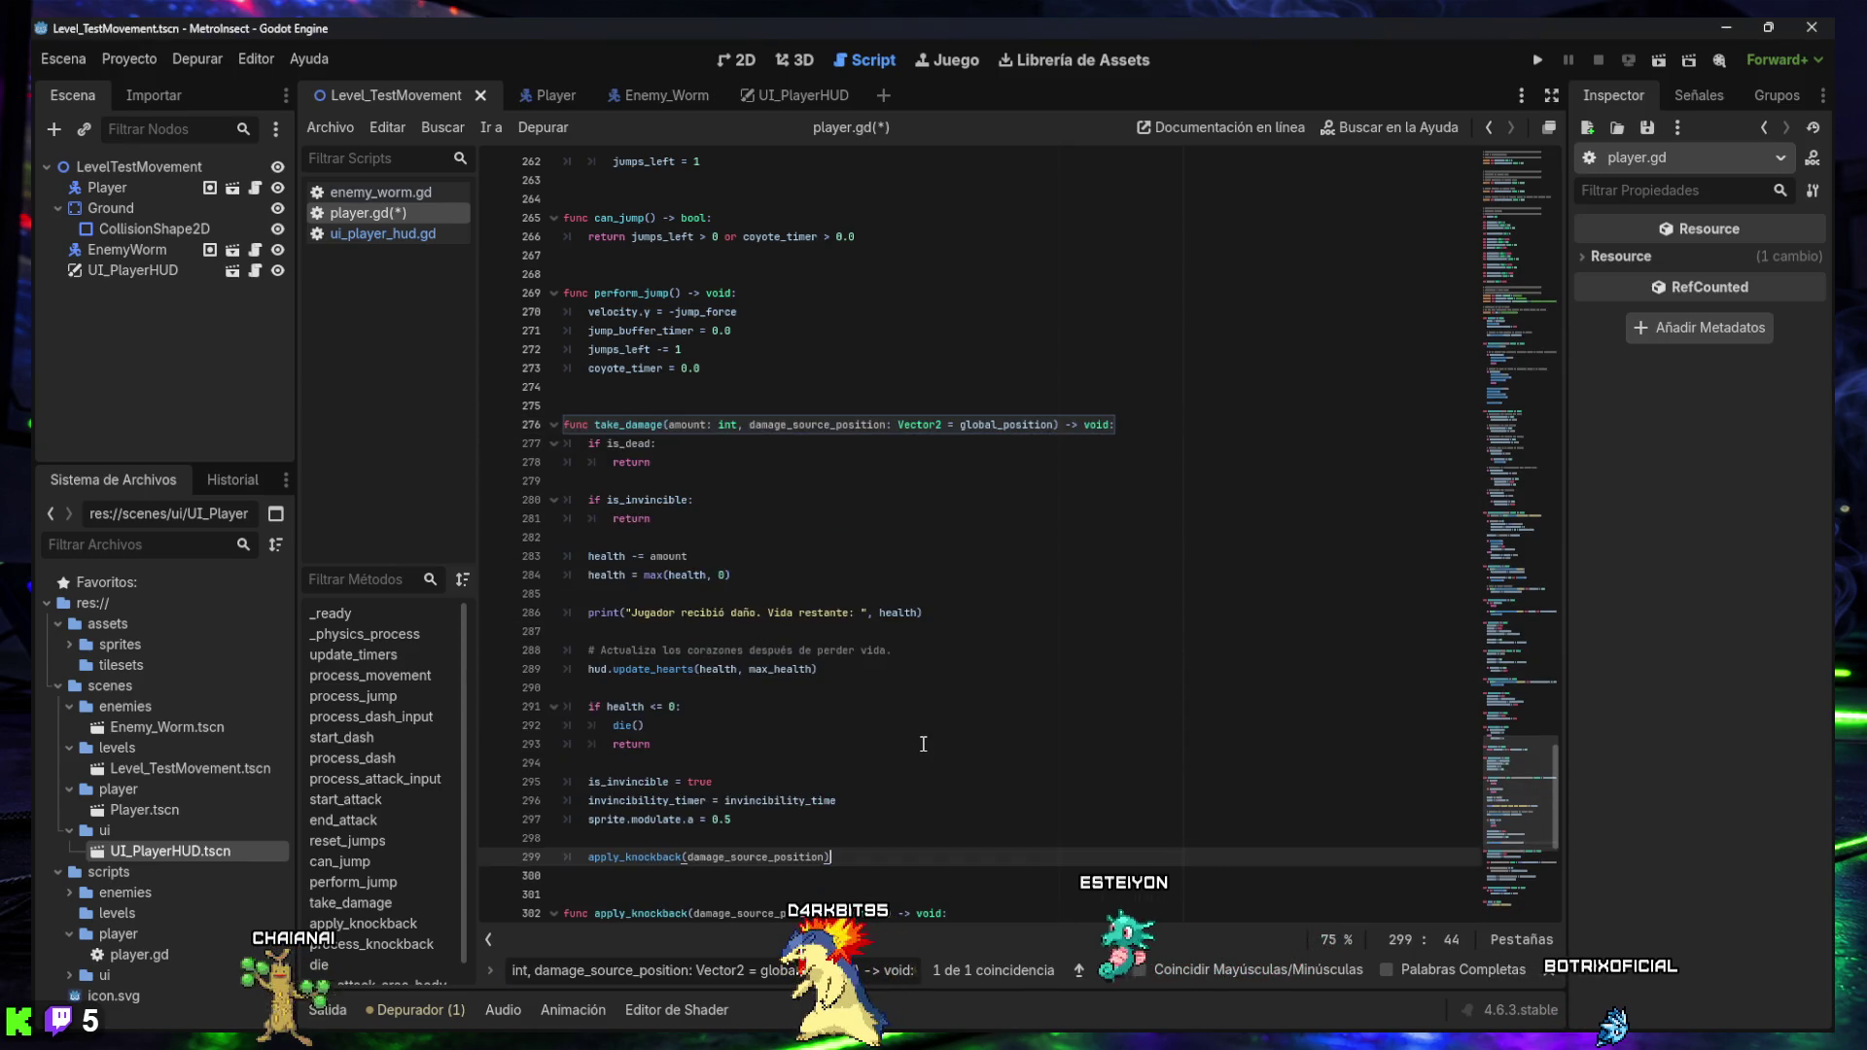
- Save player.gd and search for 'func die() -> void:'
key("ctrl+s")
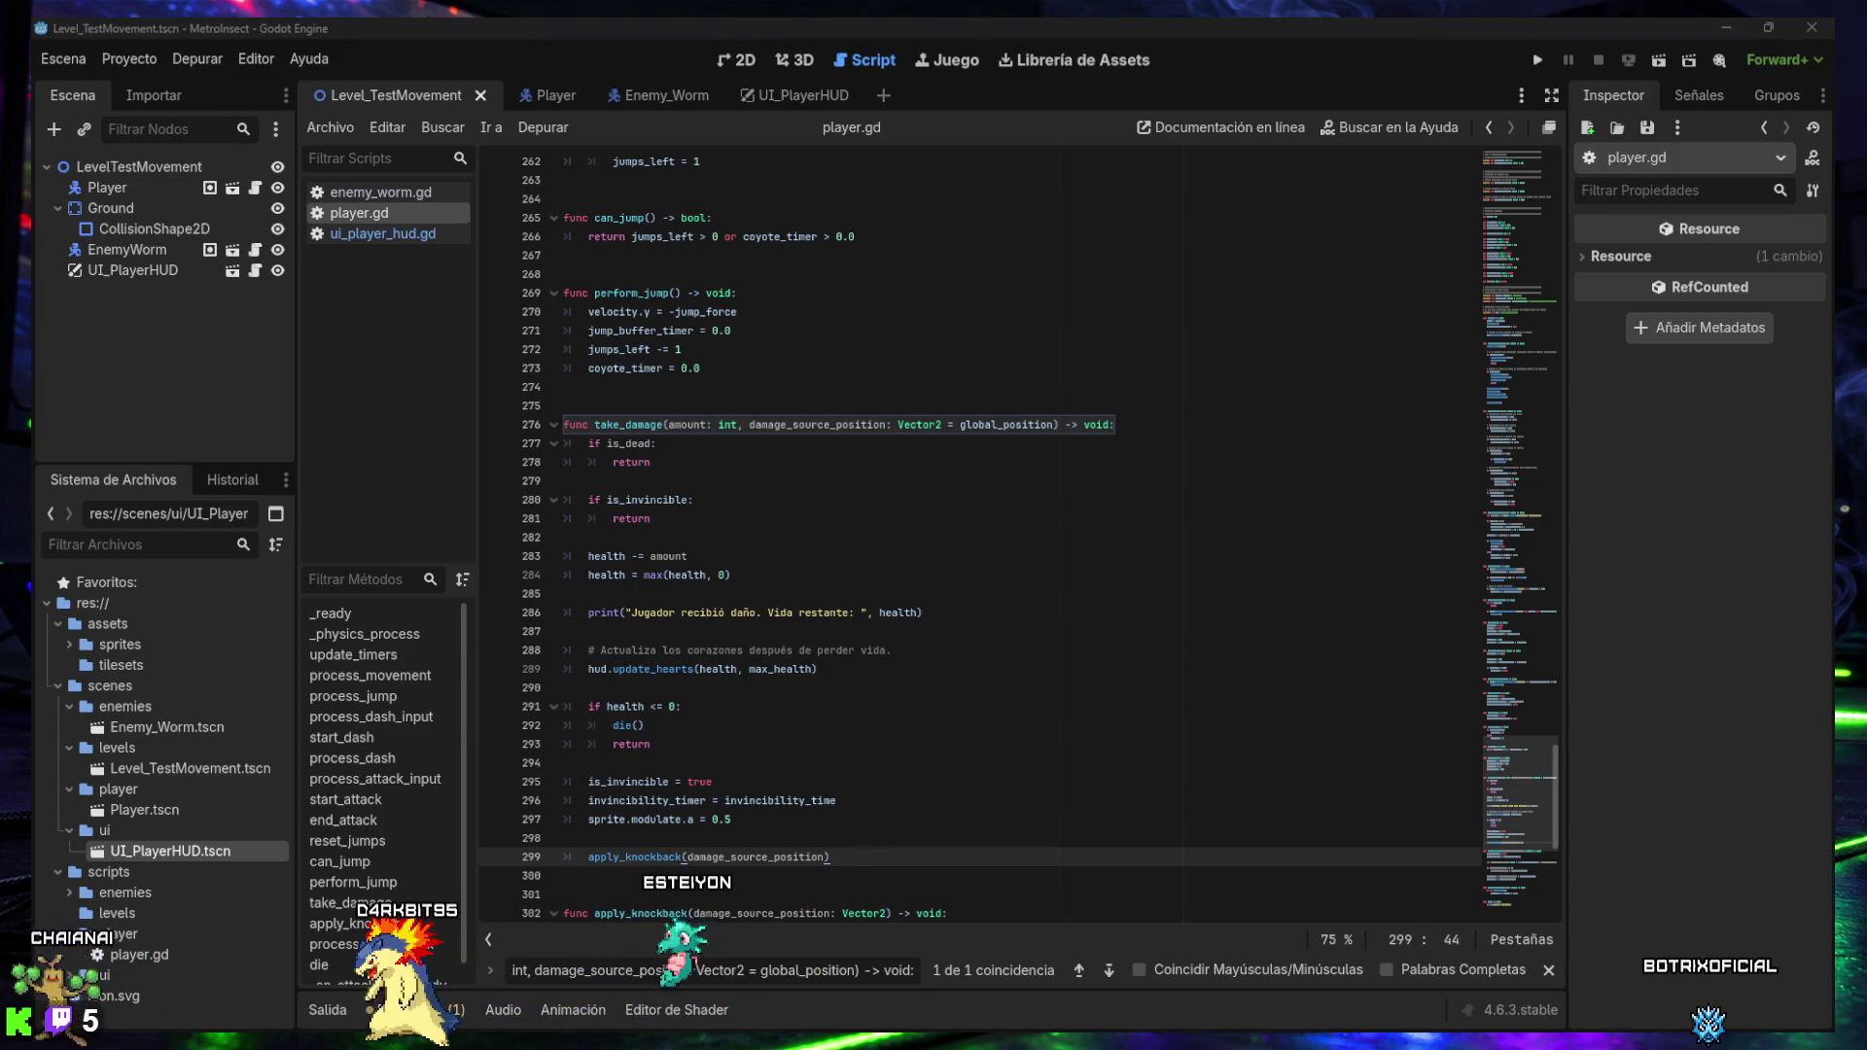
triple_click(763, 971)
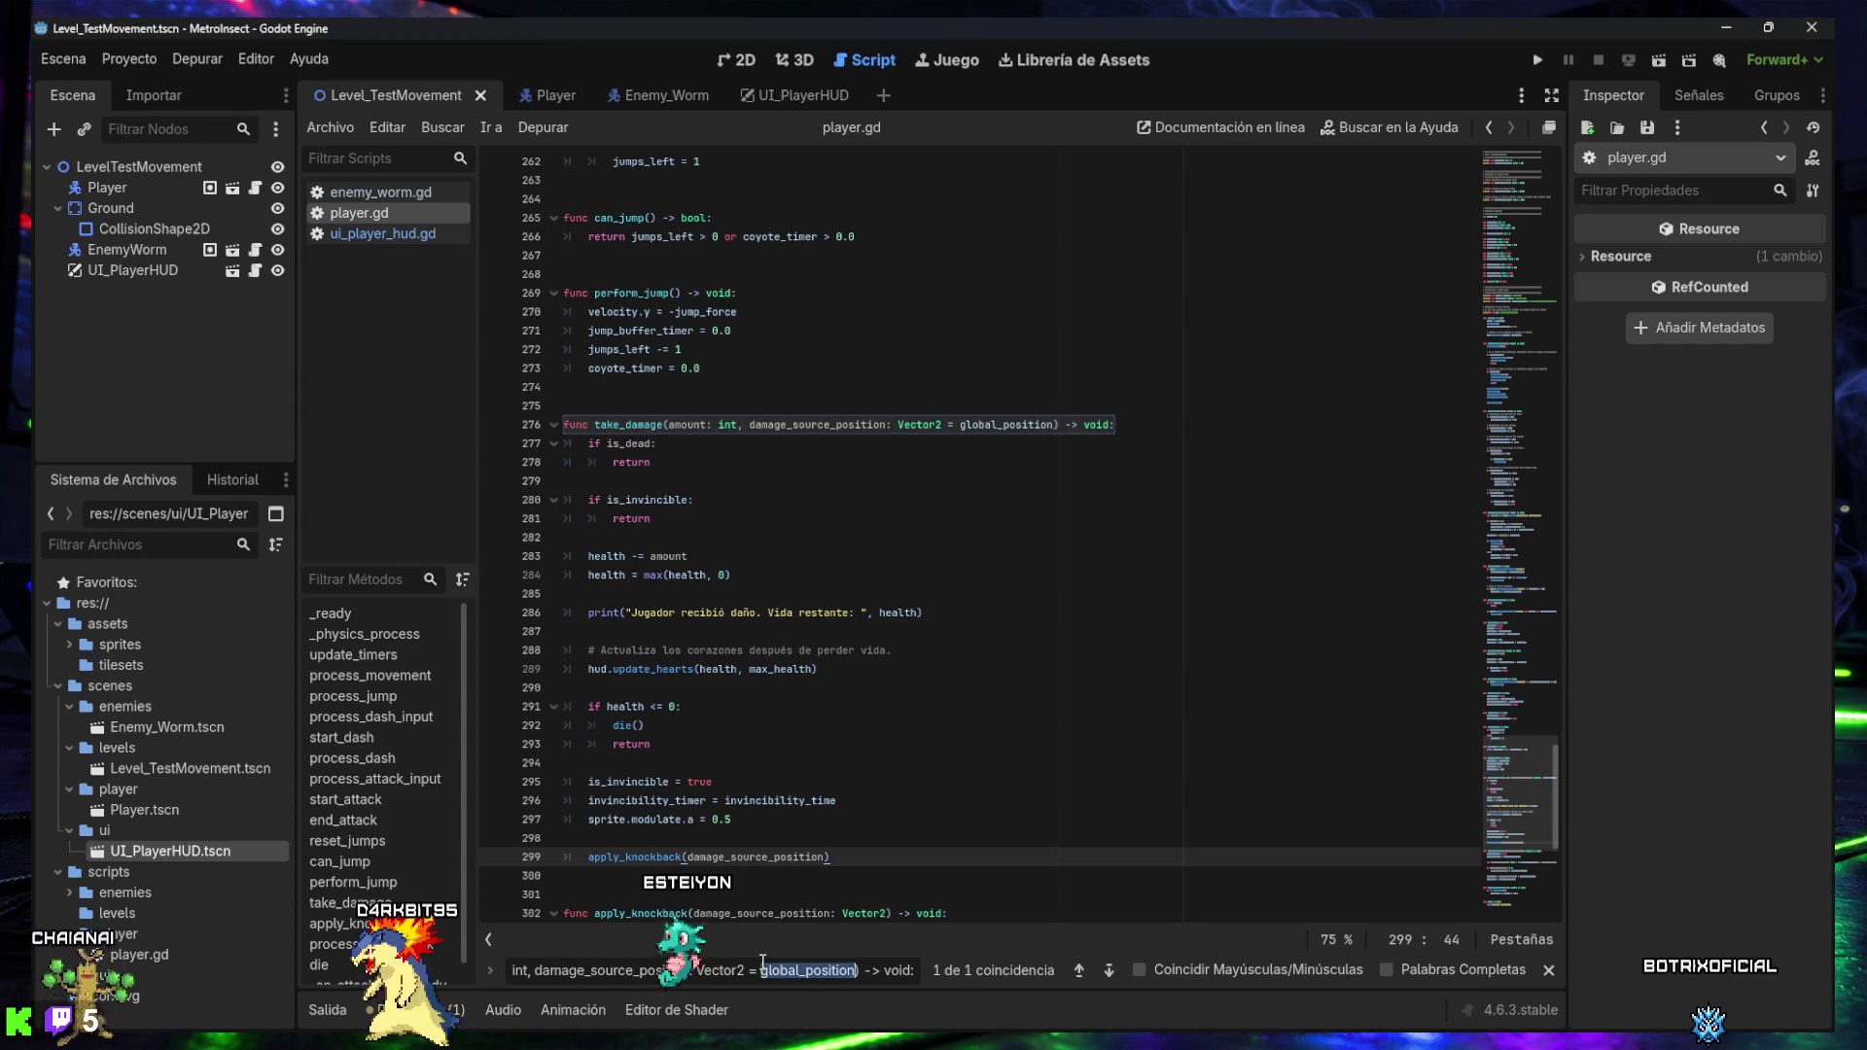
type("func die() -> void:")
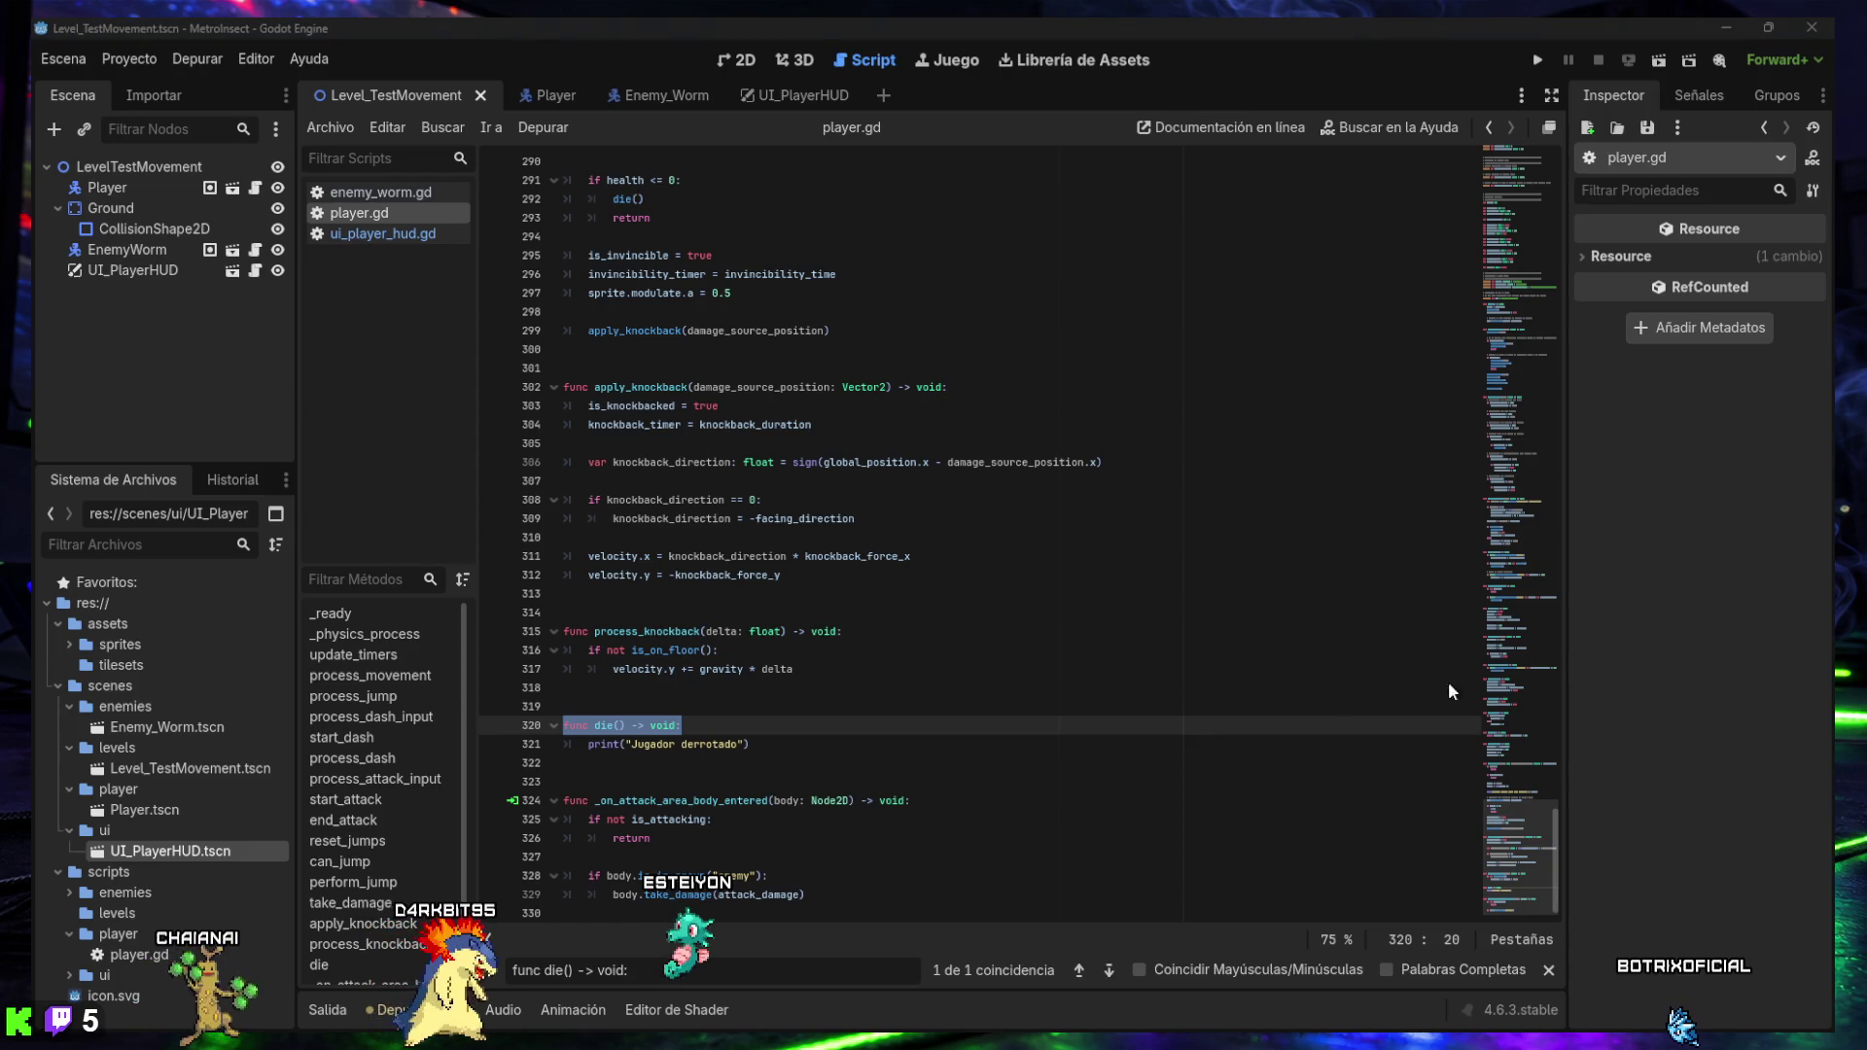
- Replace die() with a body that checks is_dead, sets is_dead = true and zeroes velocity
left_click(736, 743)
left_click_drag(736, 743, 517, 726)
type("func die() -> void: \tif is_dead: \t\treturn  \tis_dead = true \tvelocity = Vector2.ZERO \tprint(\"Jugador derrotado\")")
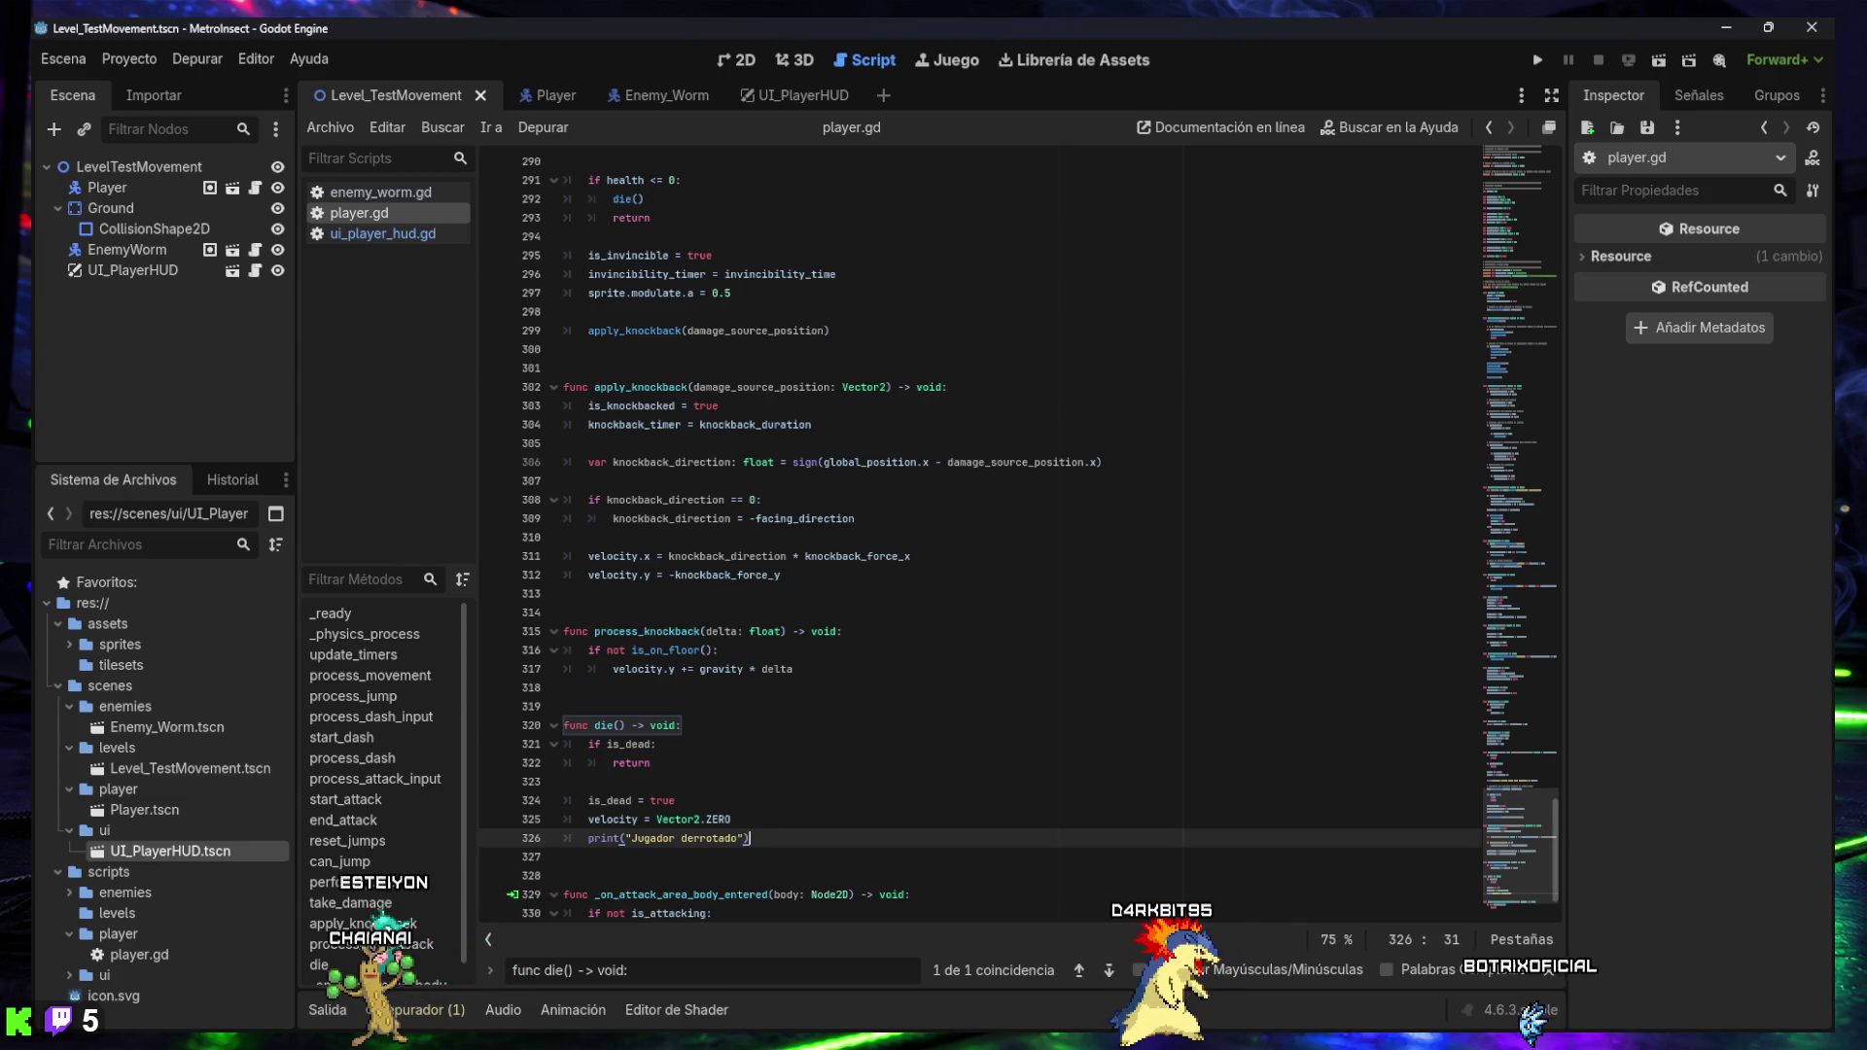
- Look over the edited script, then run the game to test the death logic
left_click(855, 518)
mouse_move(831, 464)
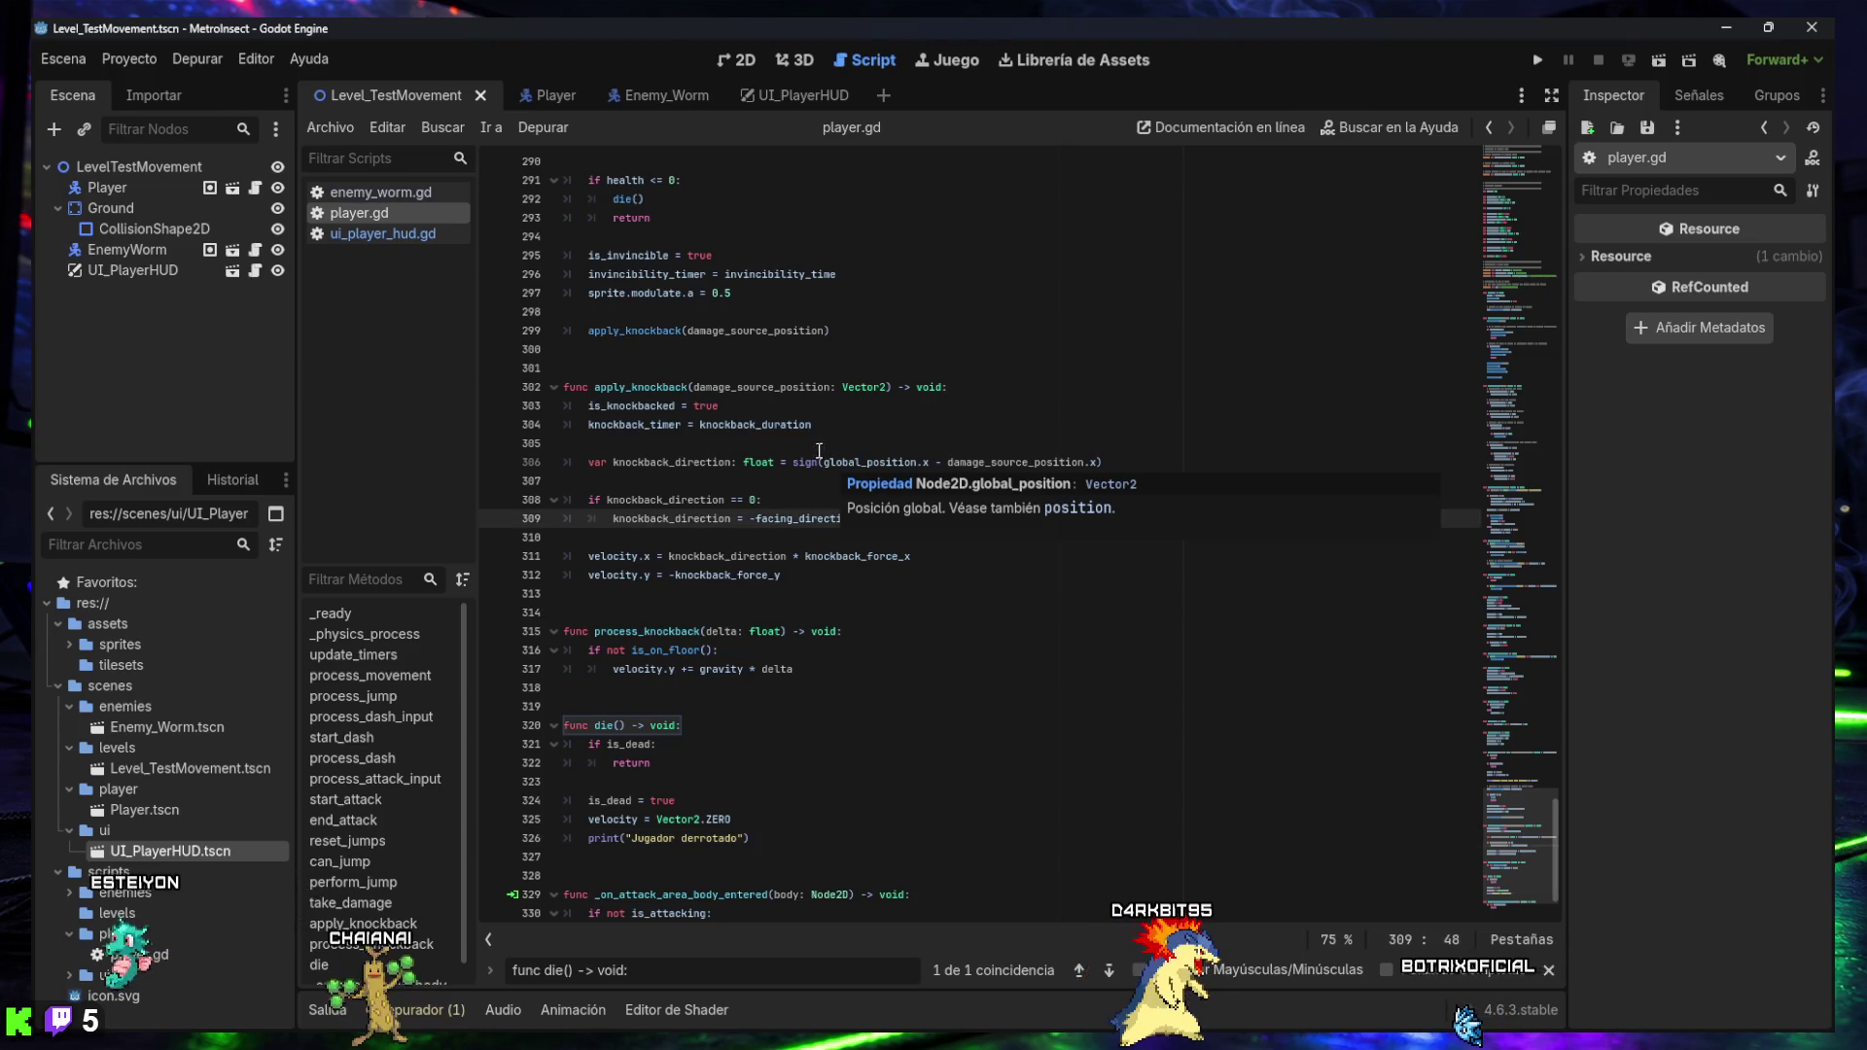
left_click(573, 367)
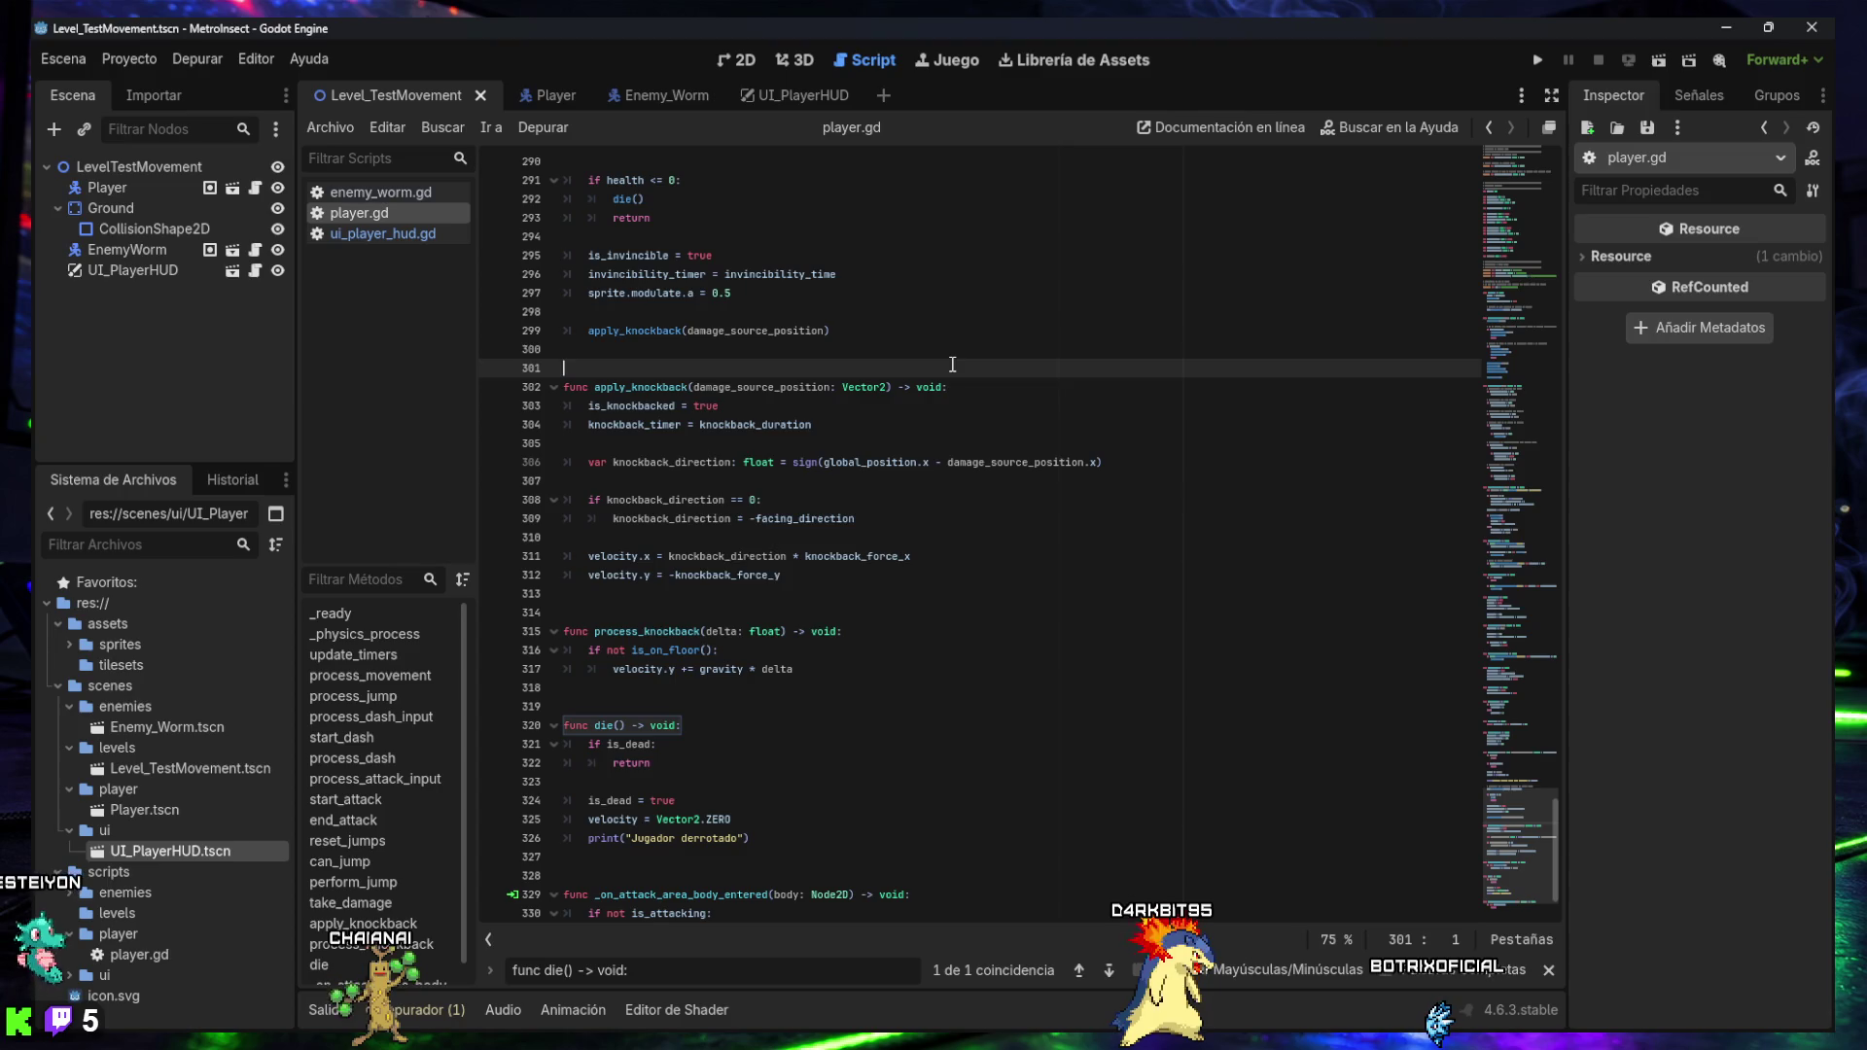
left_click(1658, 64)
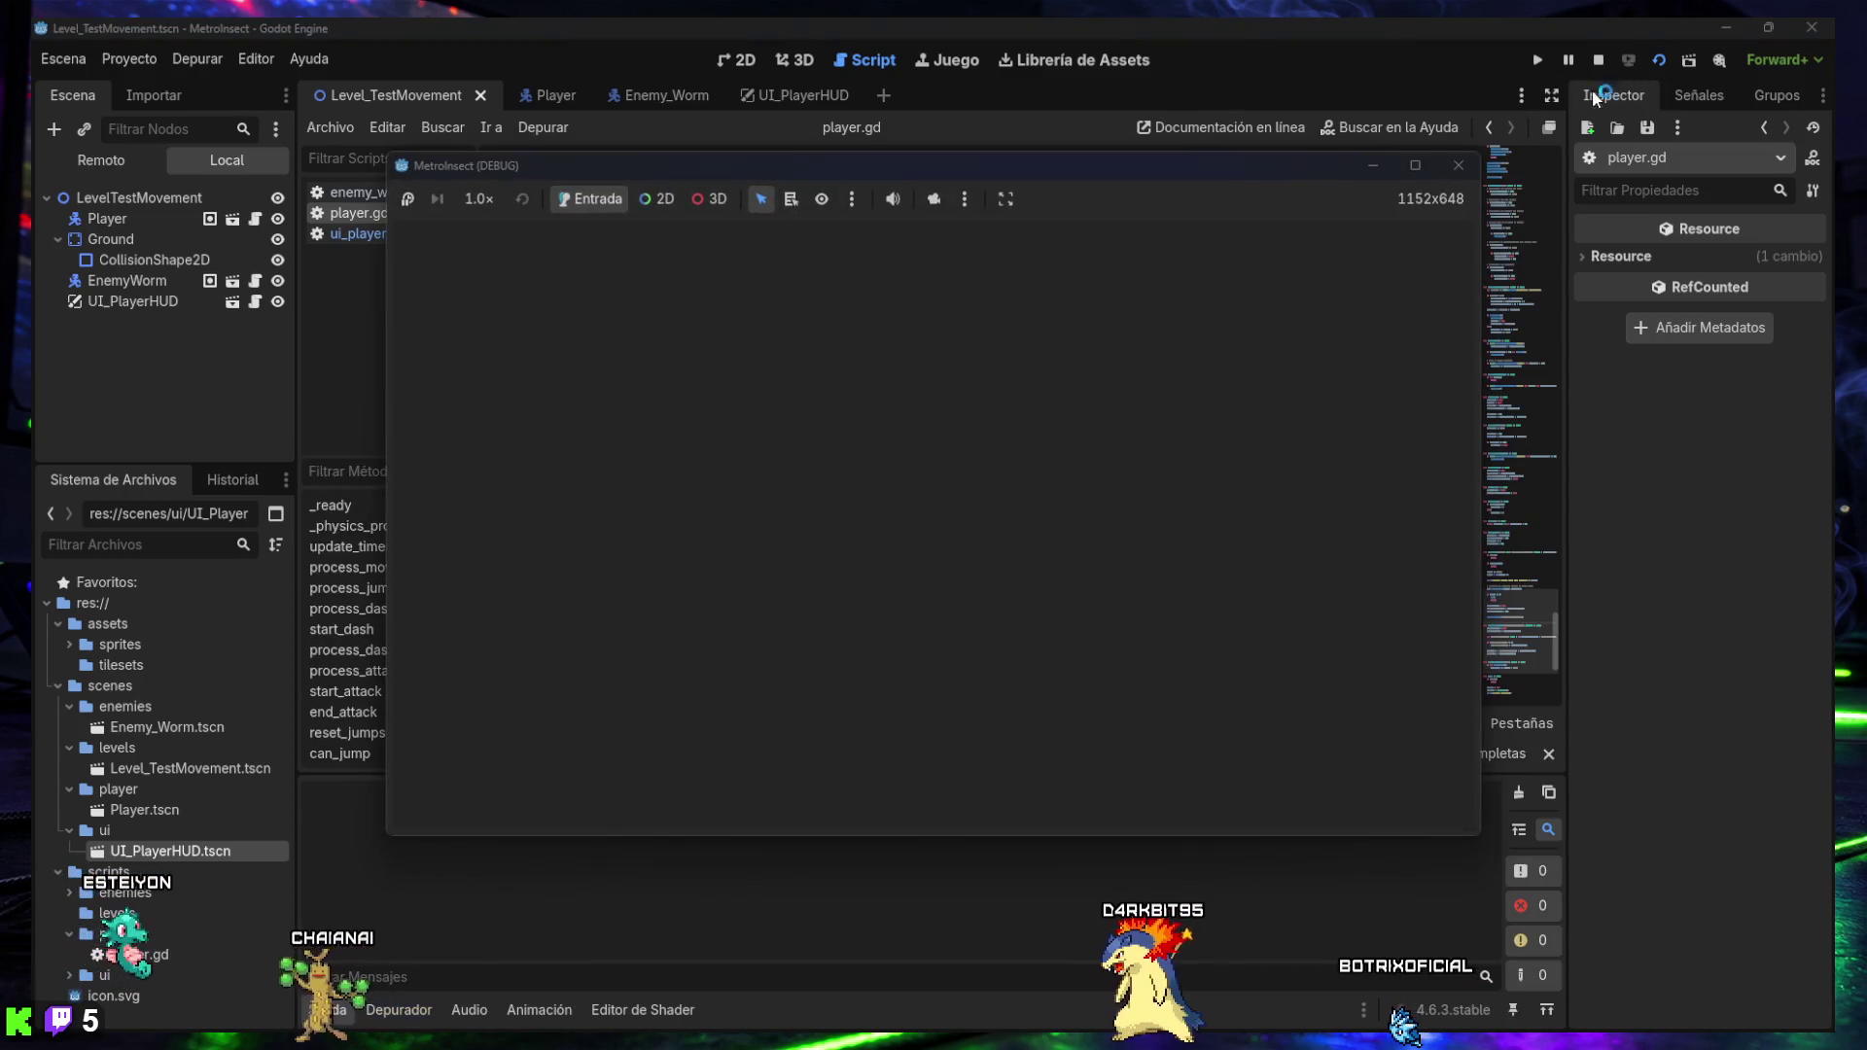
- Walk the player back and forth into the enemy worm until health reaches zero
key("Right")
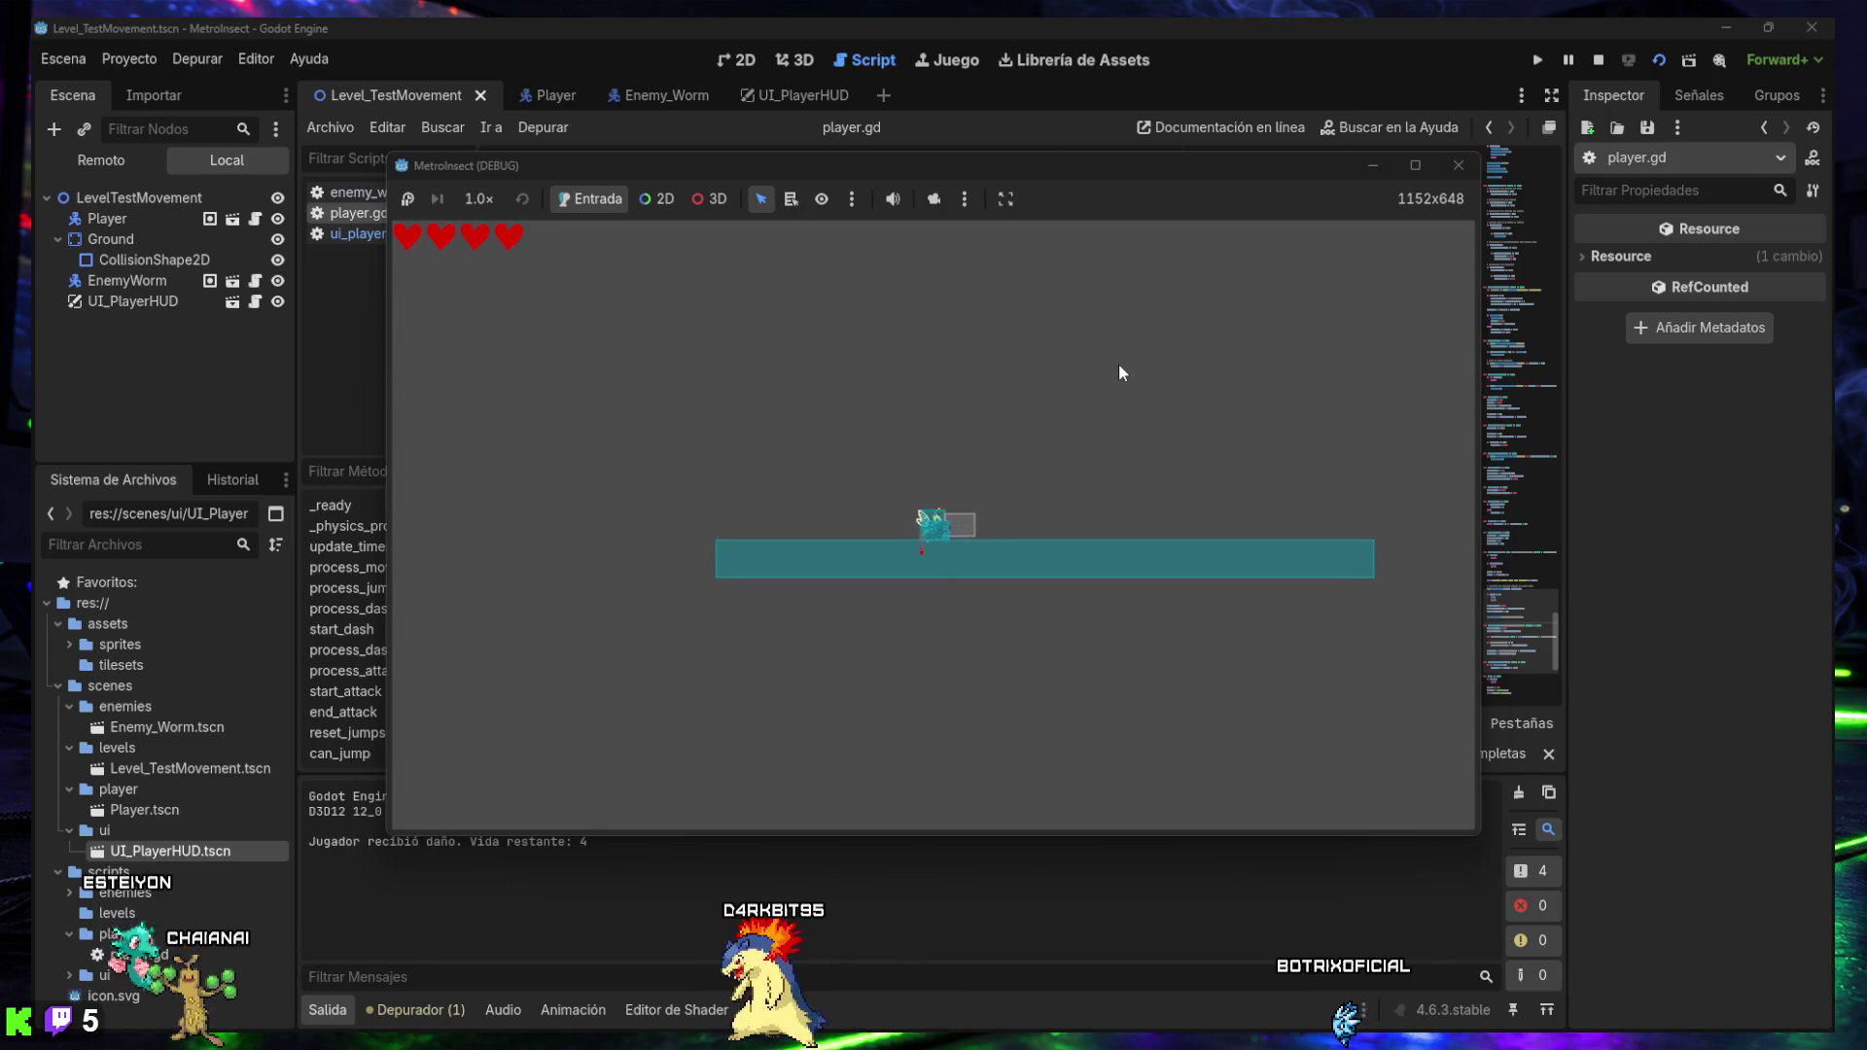
key("Left")
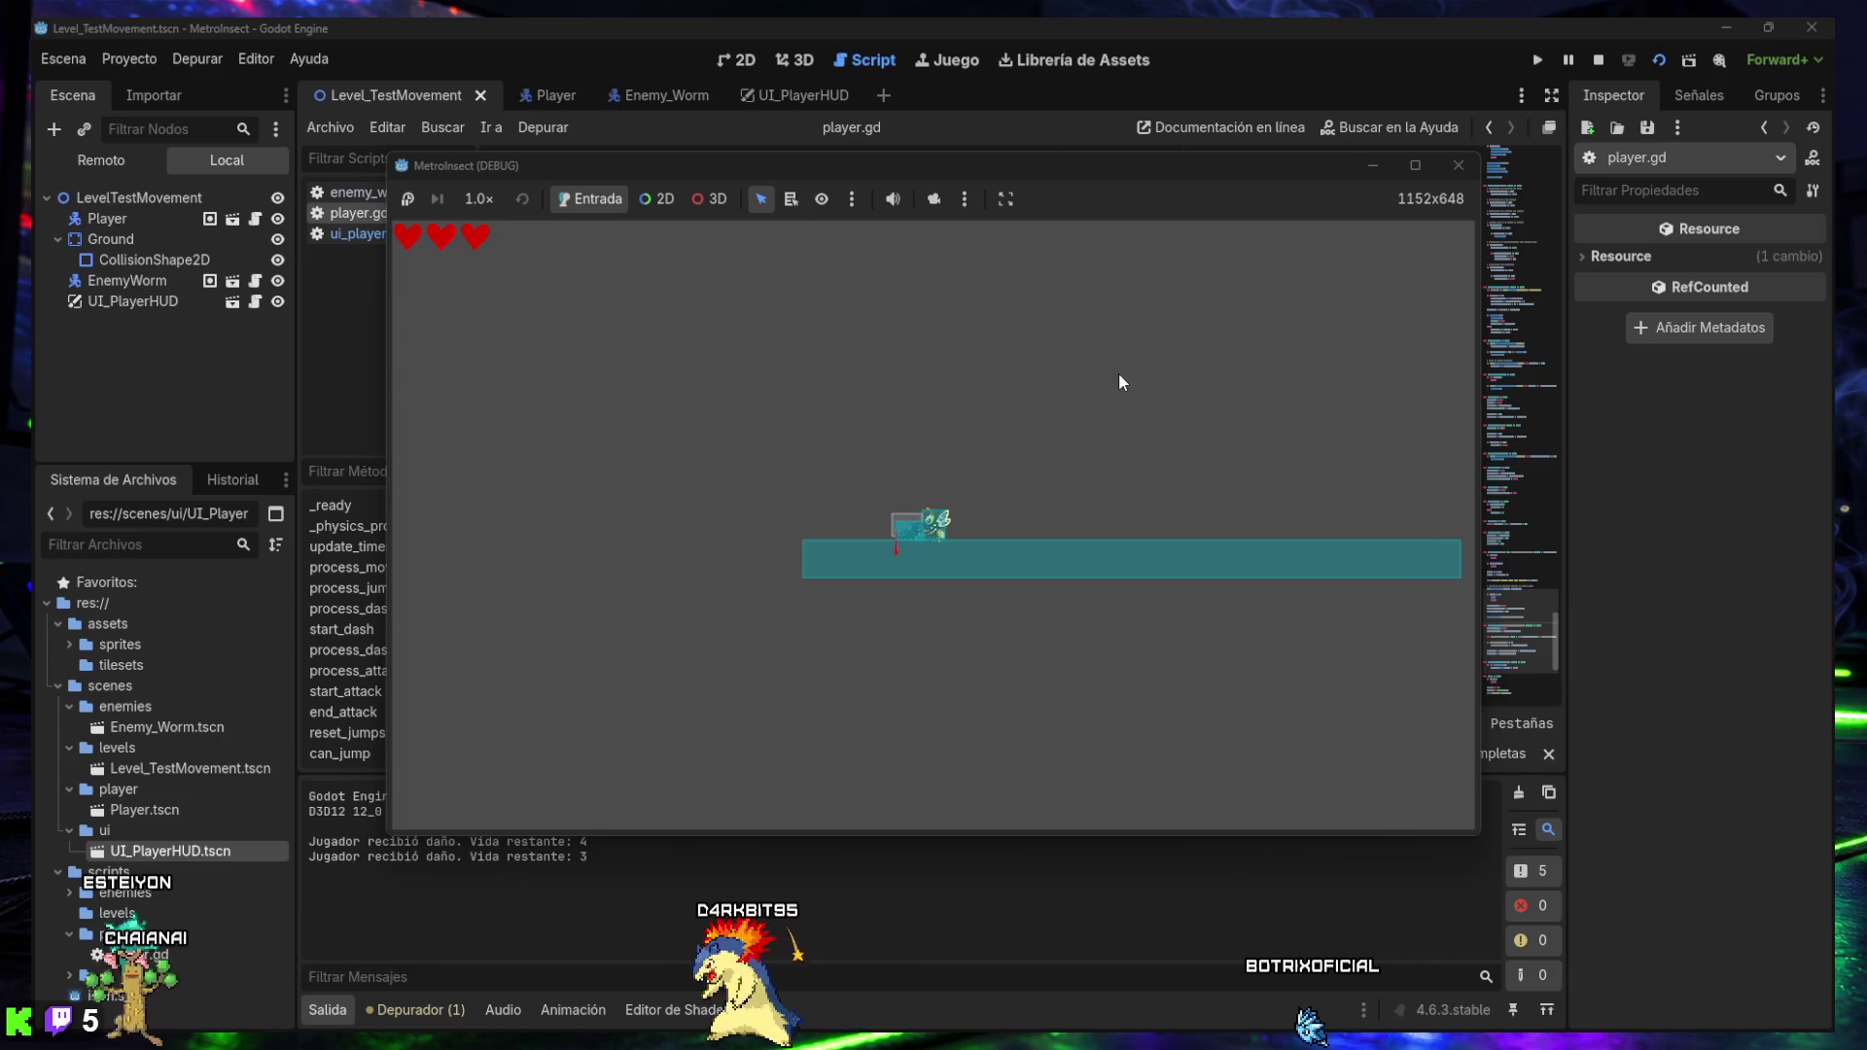
key("Right")
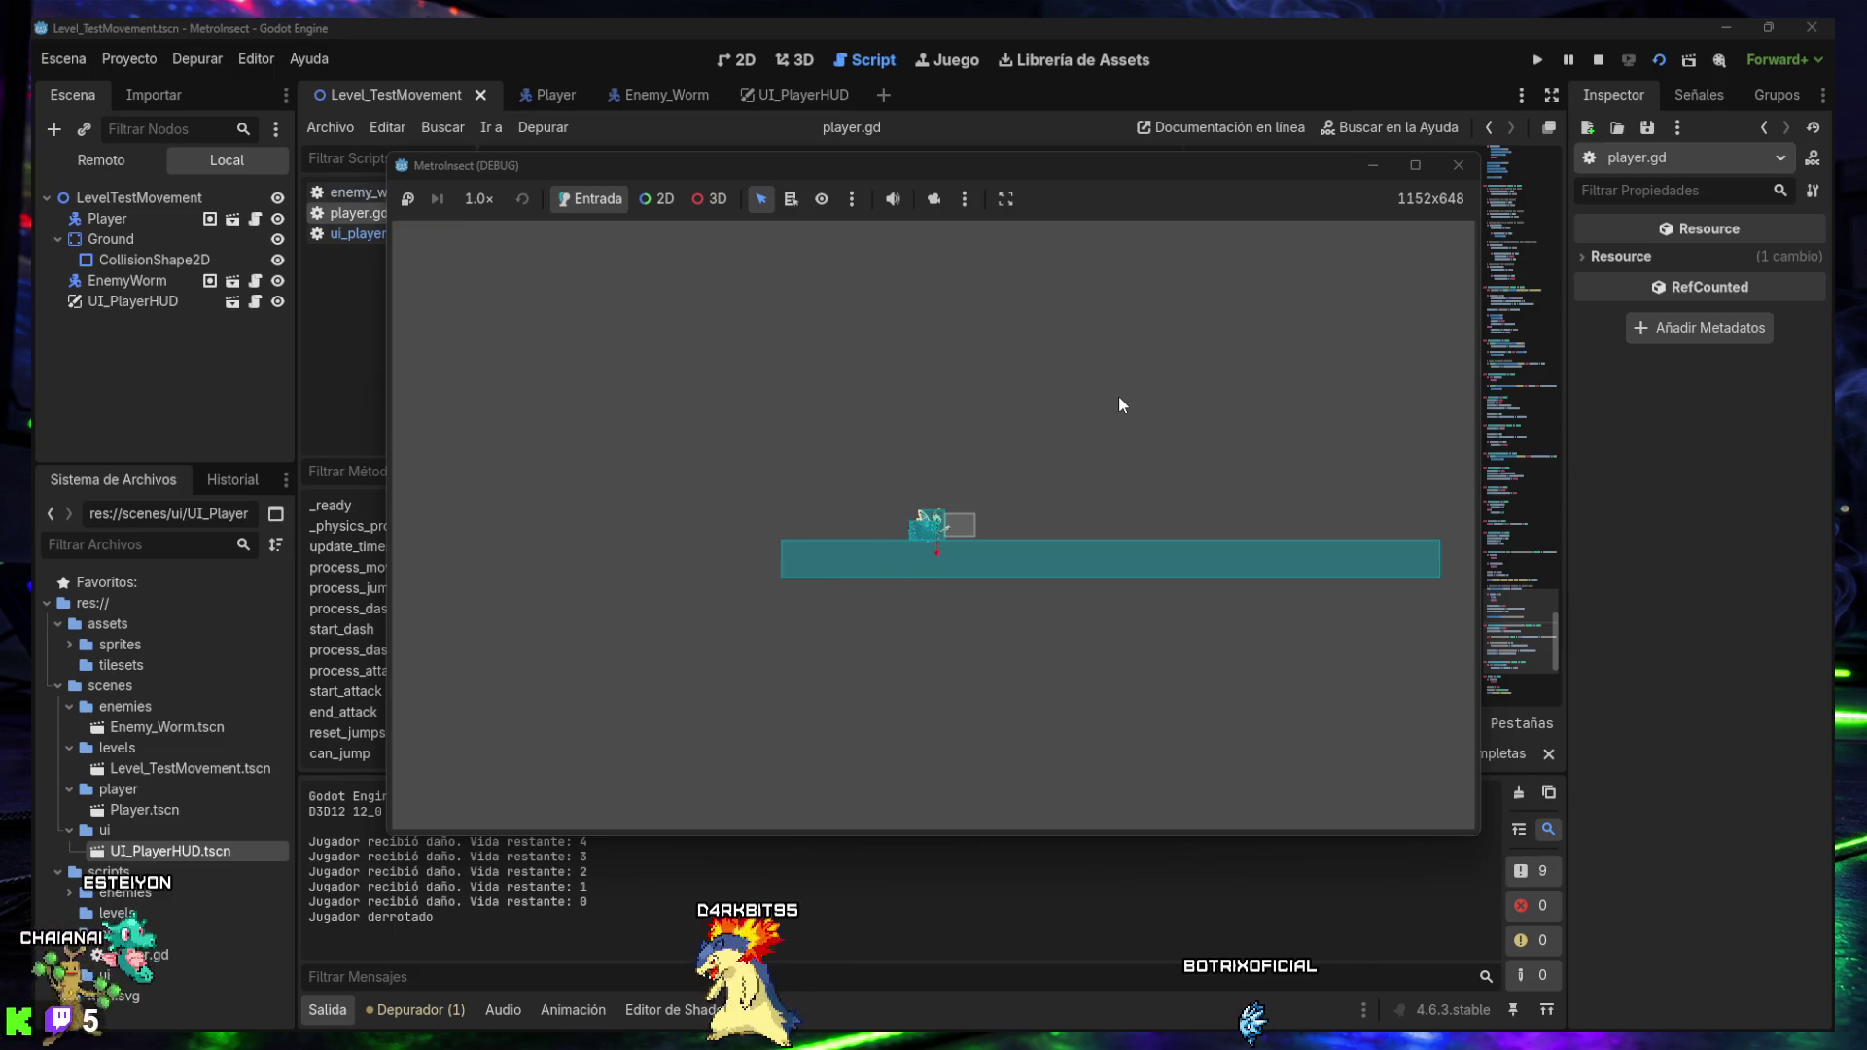
key("Right")
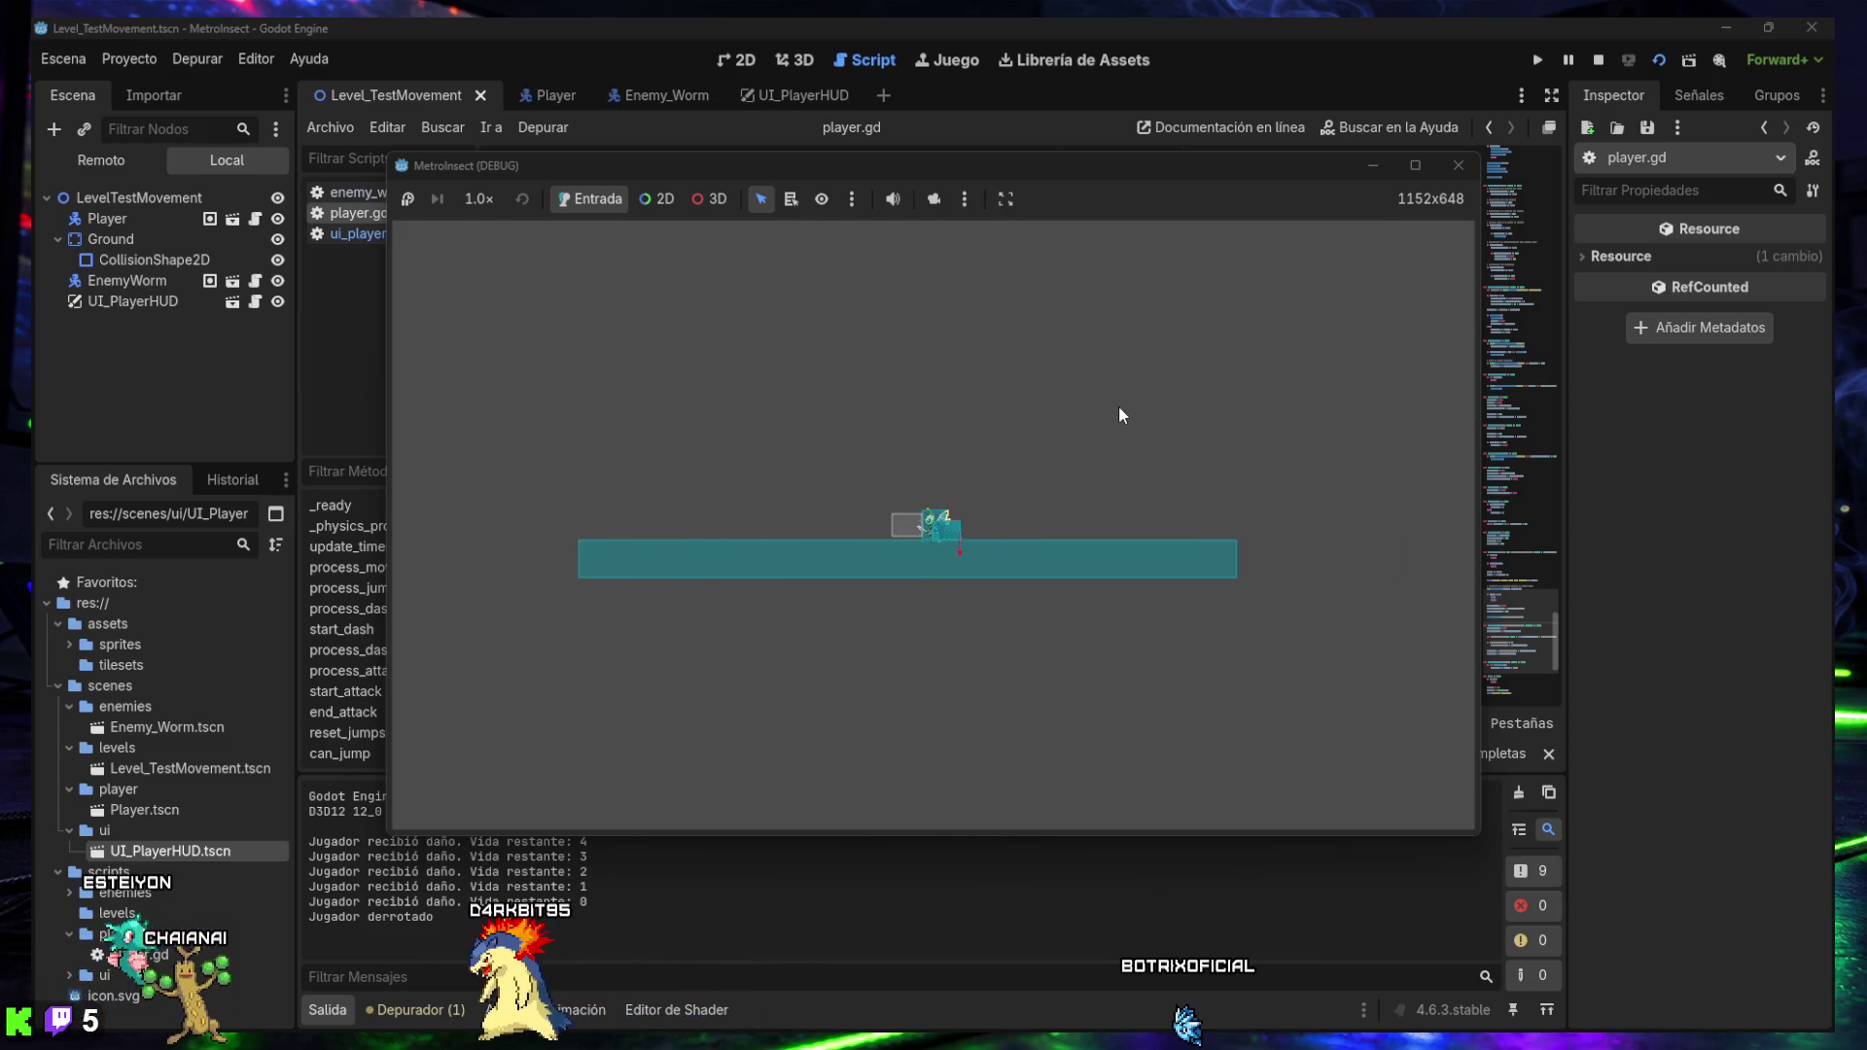
key("Right")
key("Left")
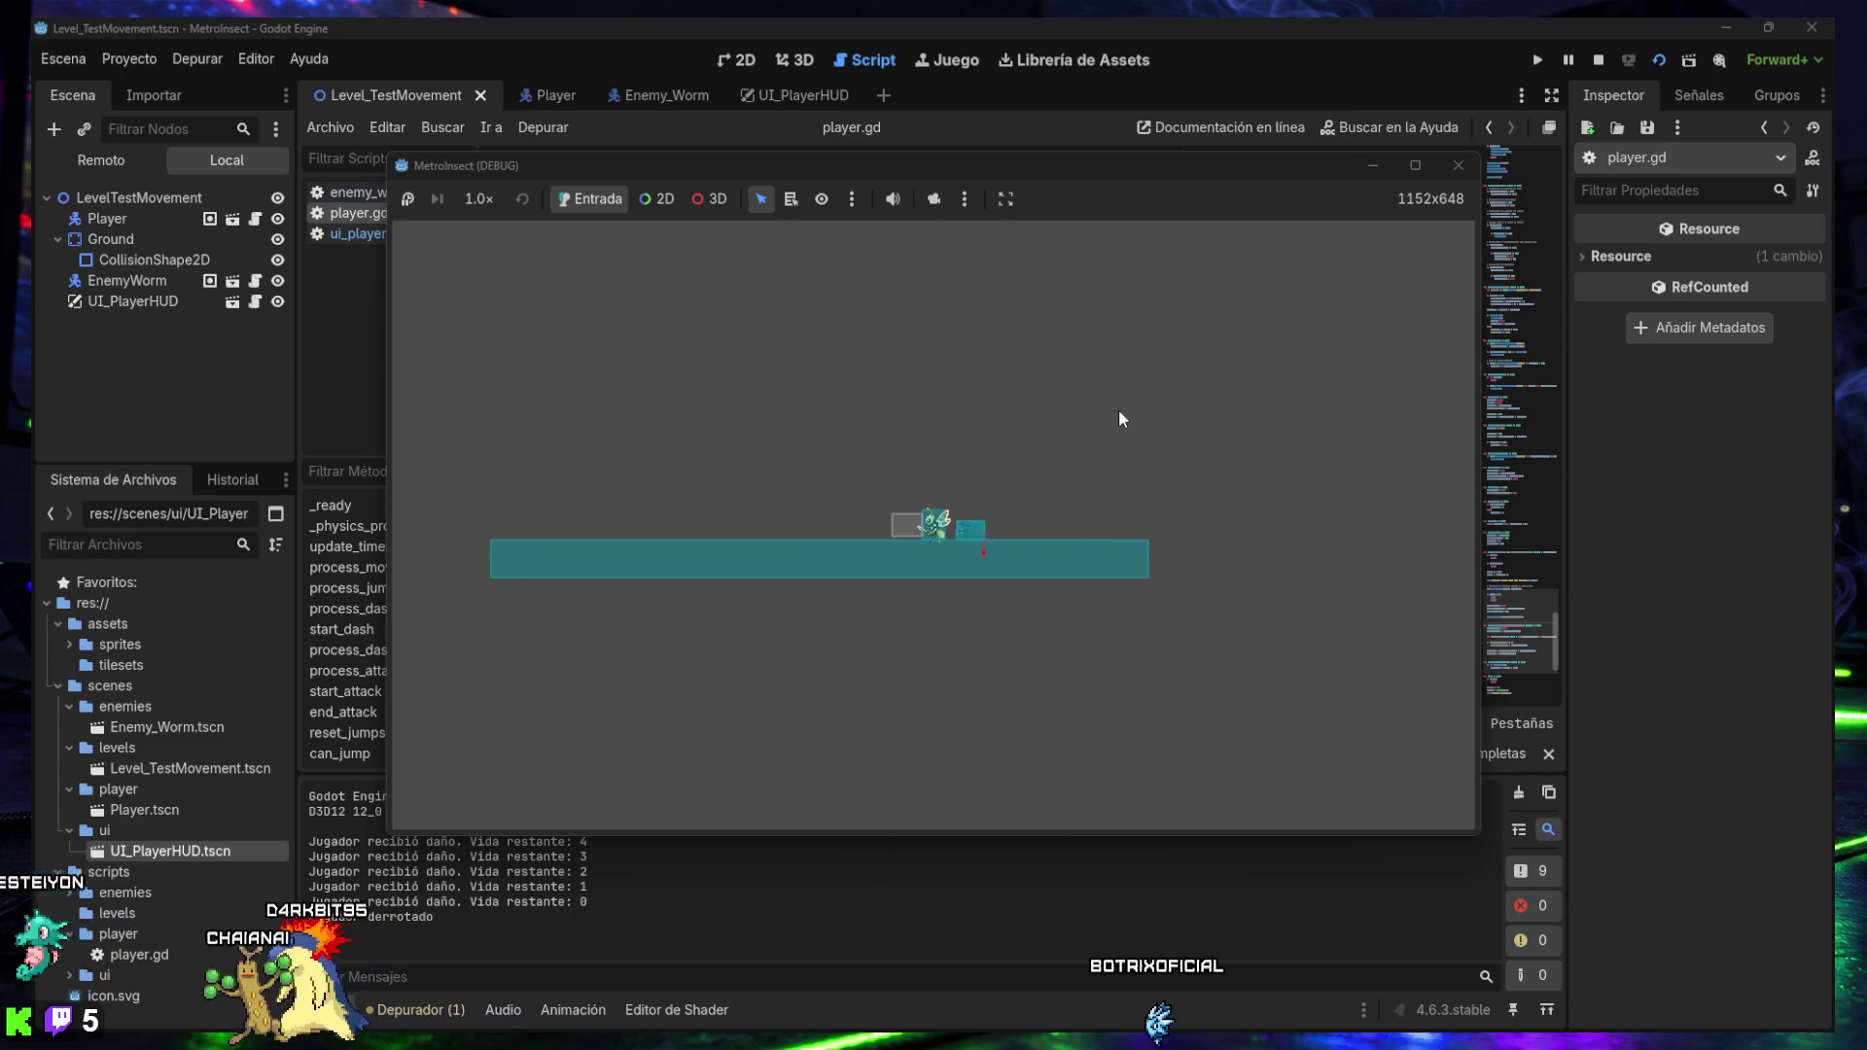
key("Right")
key("Right")
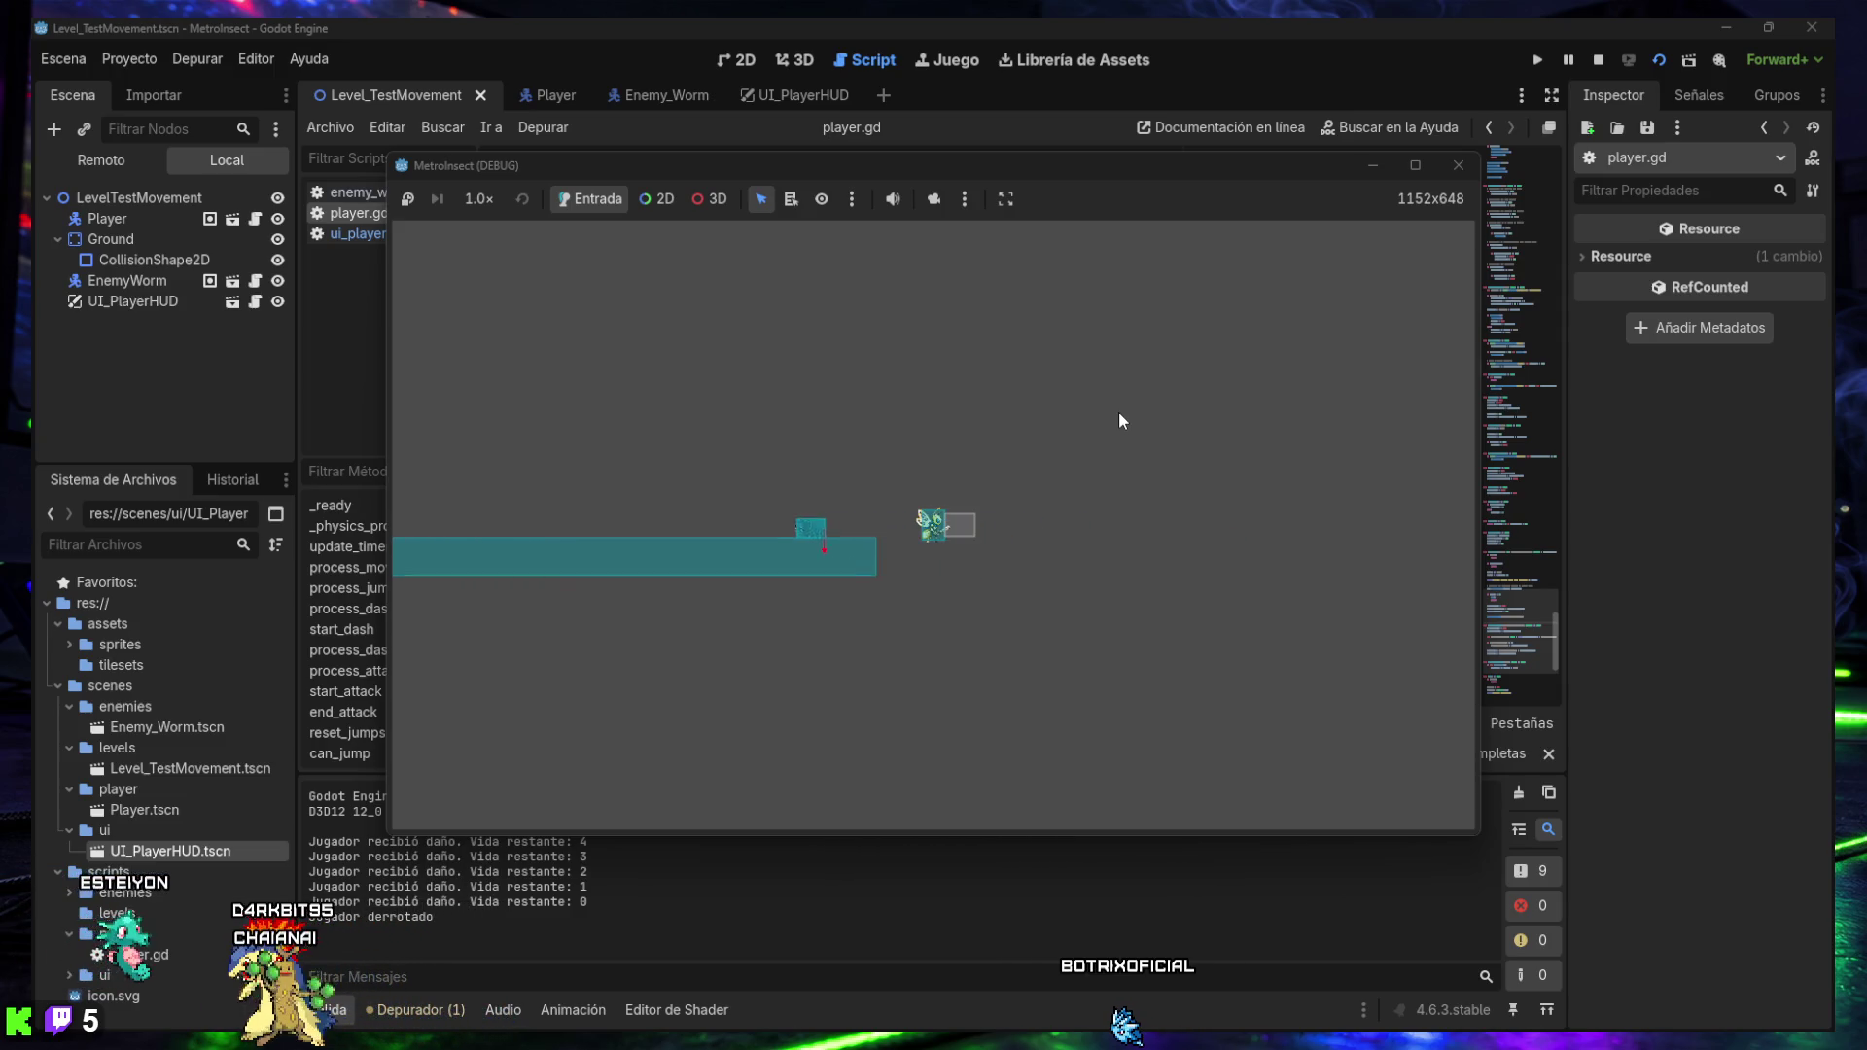
- Walk off the ground's edge, close the game window and hide the Output panel
key("Left")
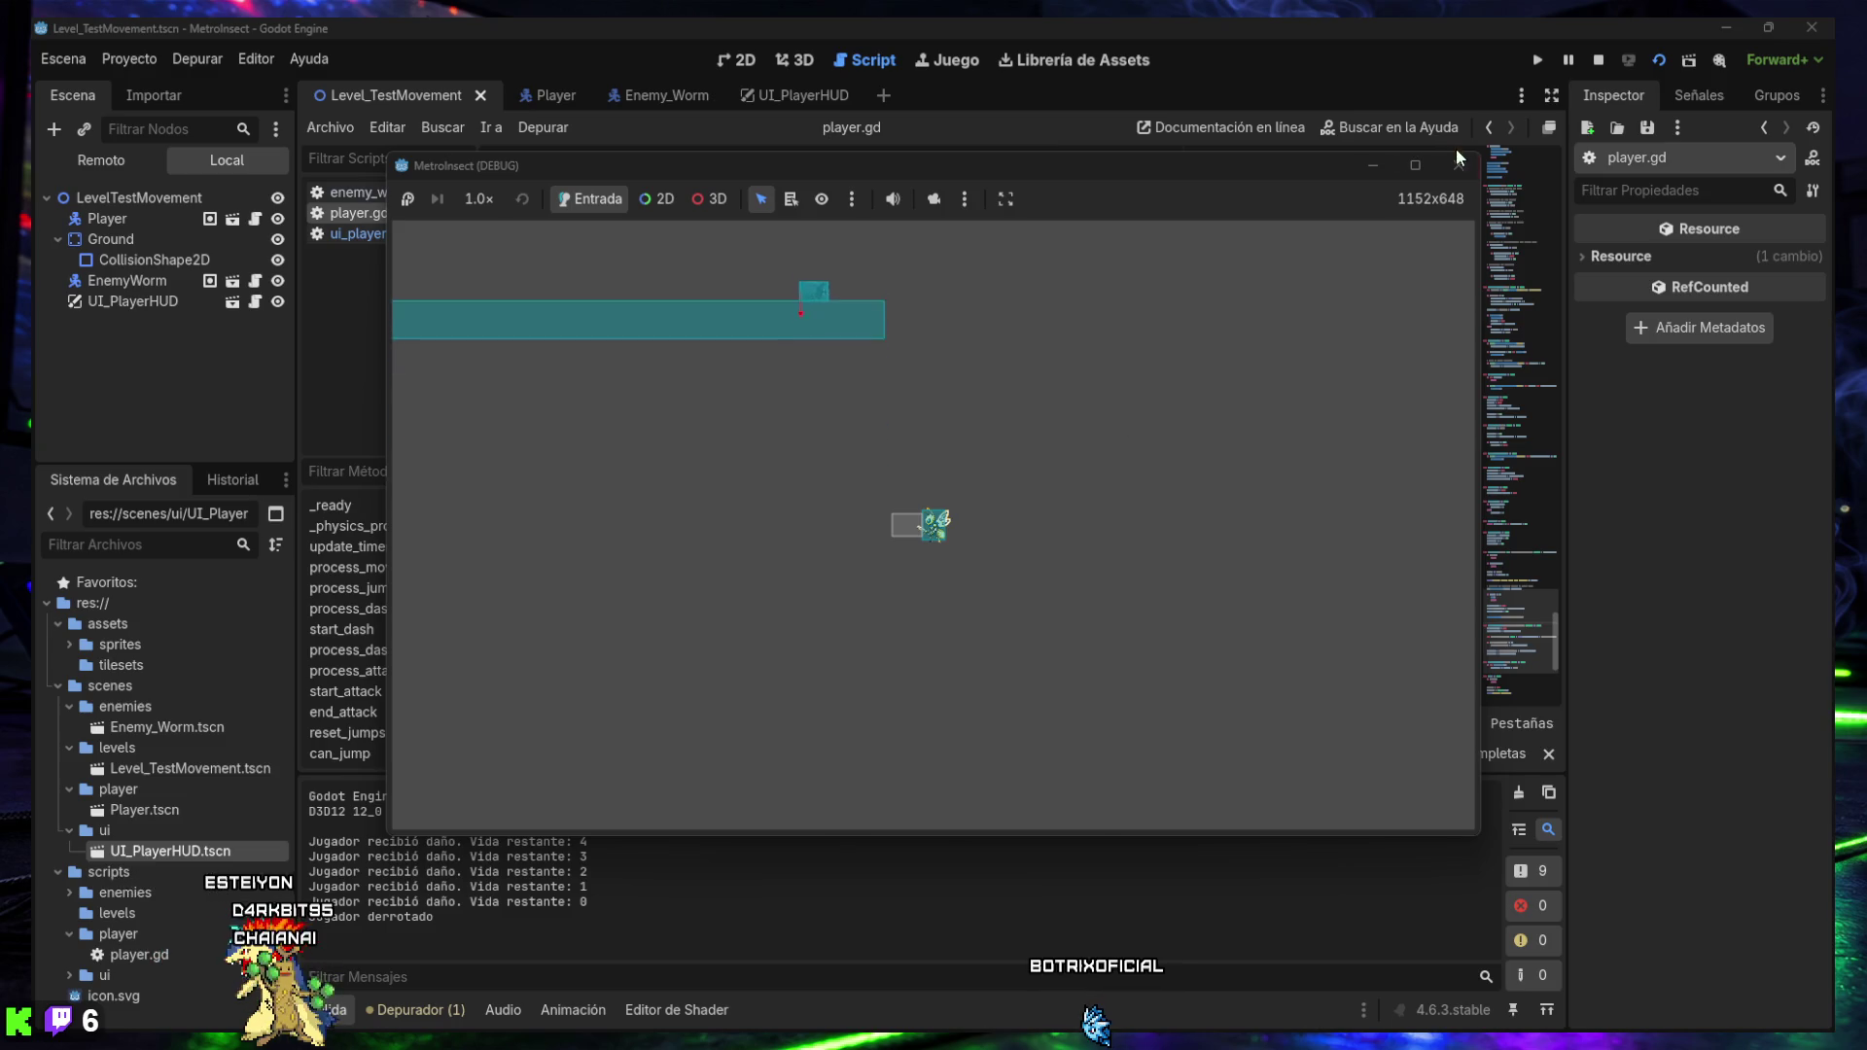
left_click(1458, 165)
left_click(331, 1011)
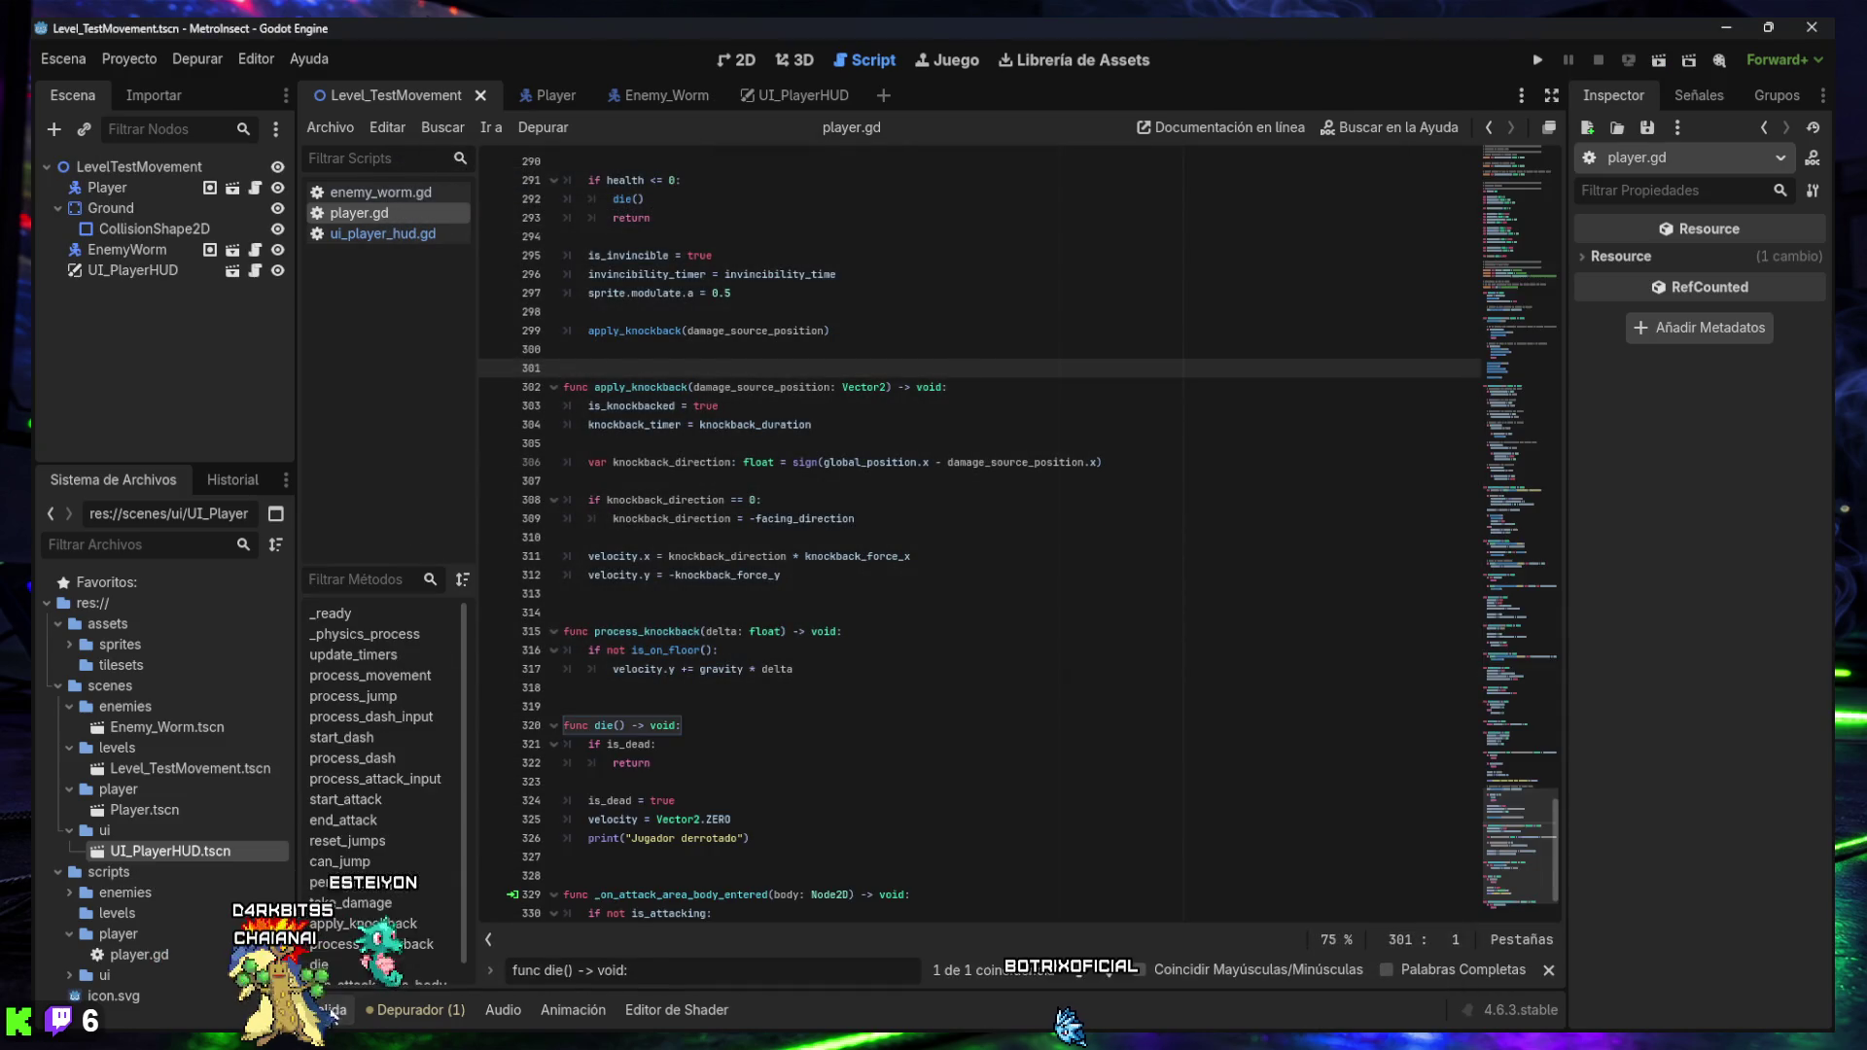
scroll(833, 706, "down", 2)
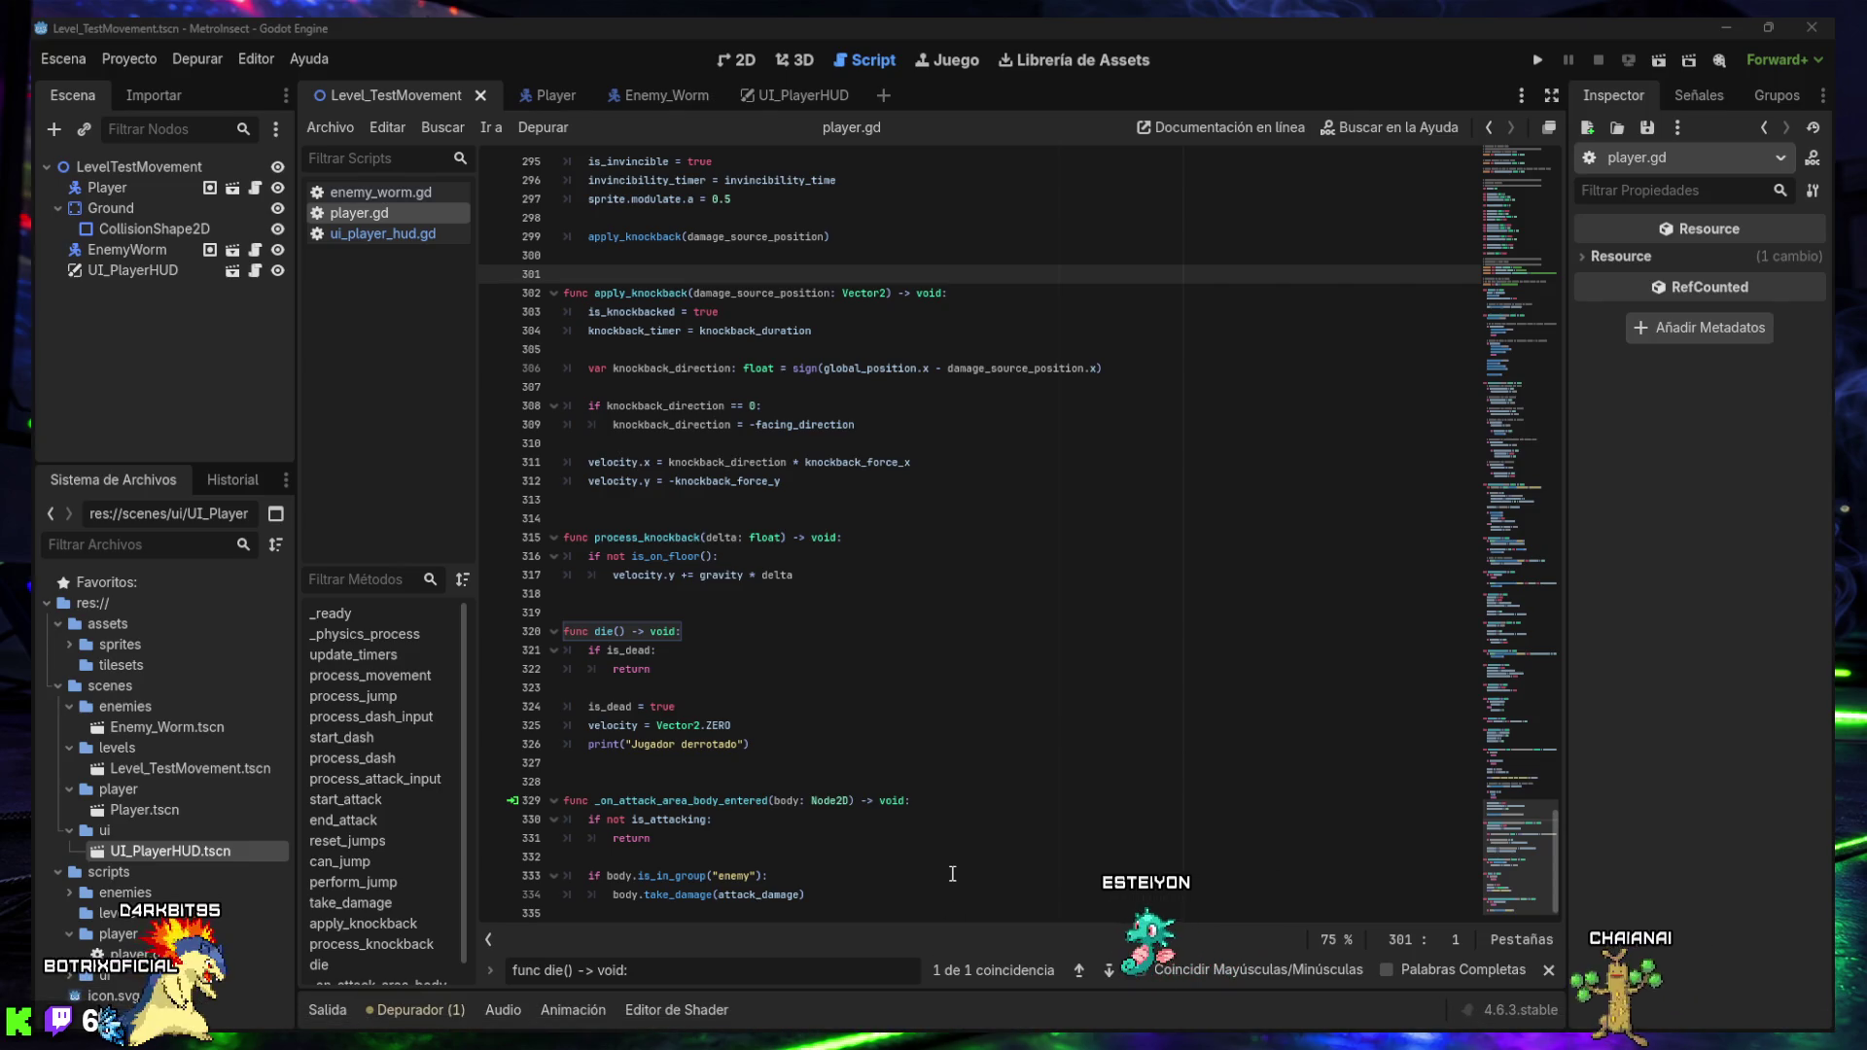
mouse_move(987, 1001)
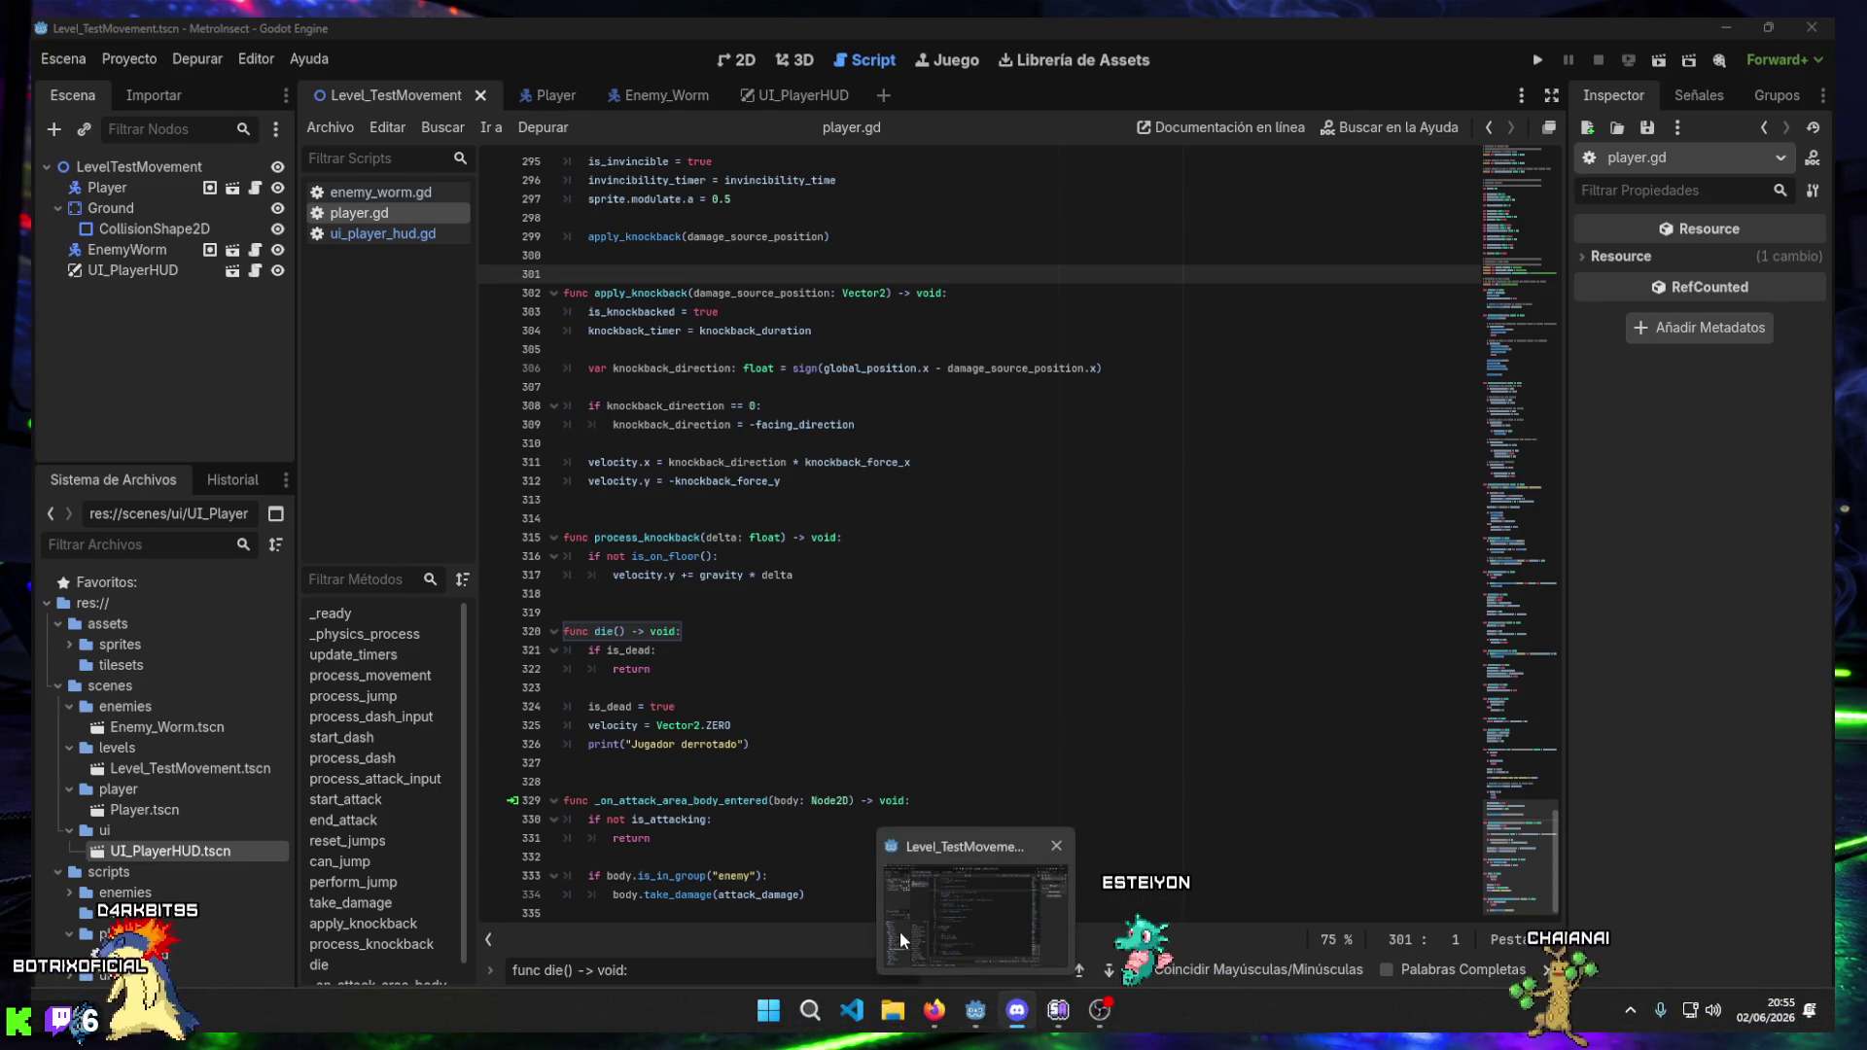
left_click(837, 895)
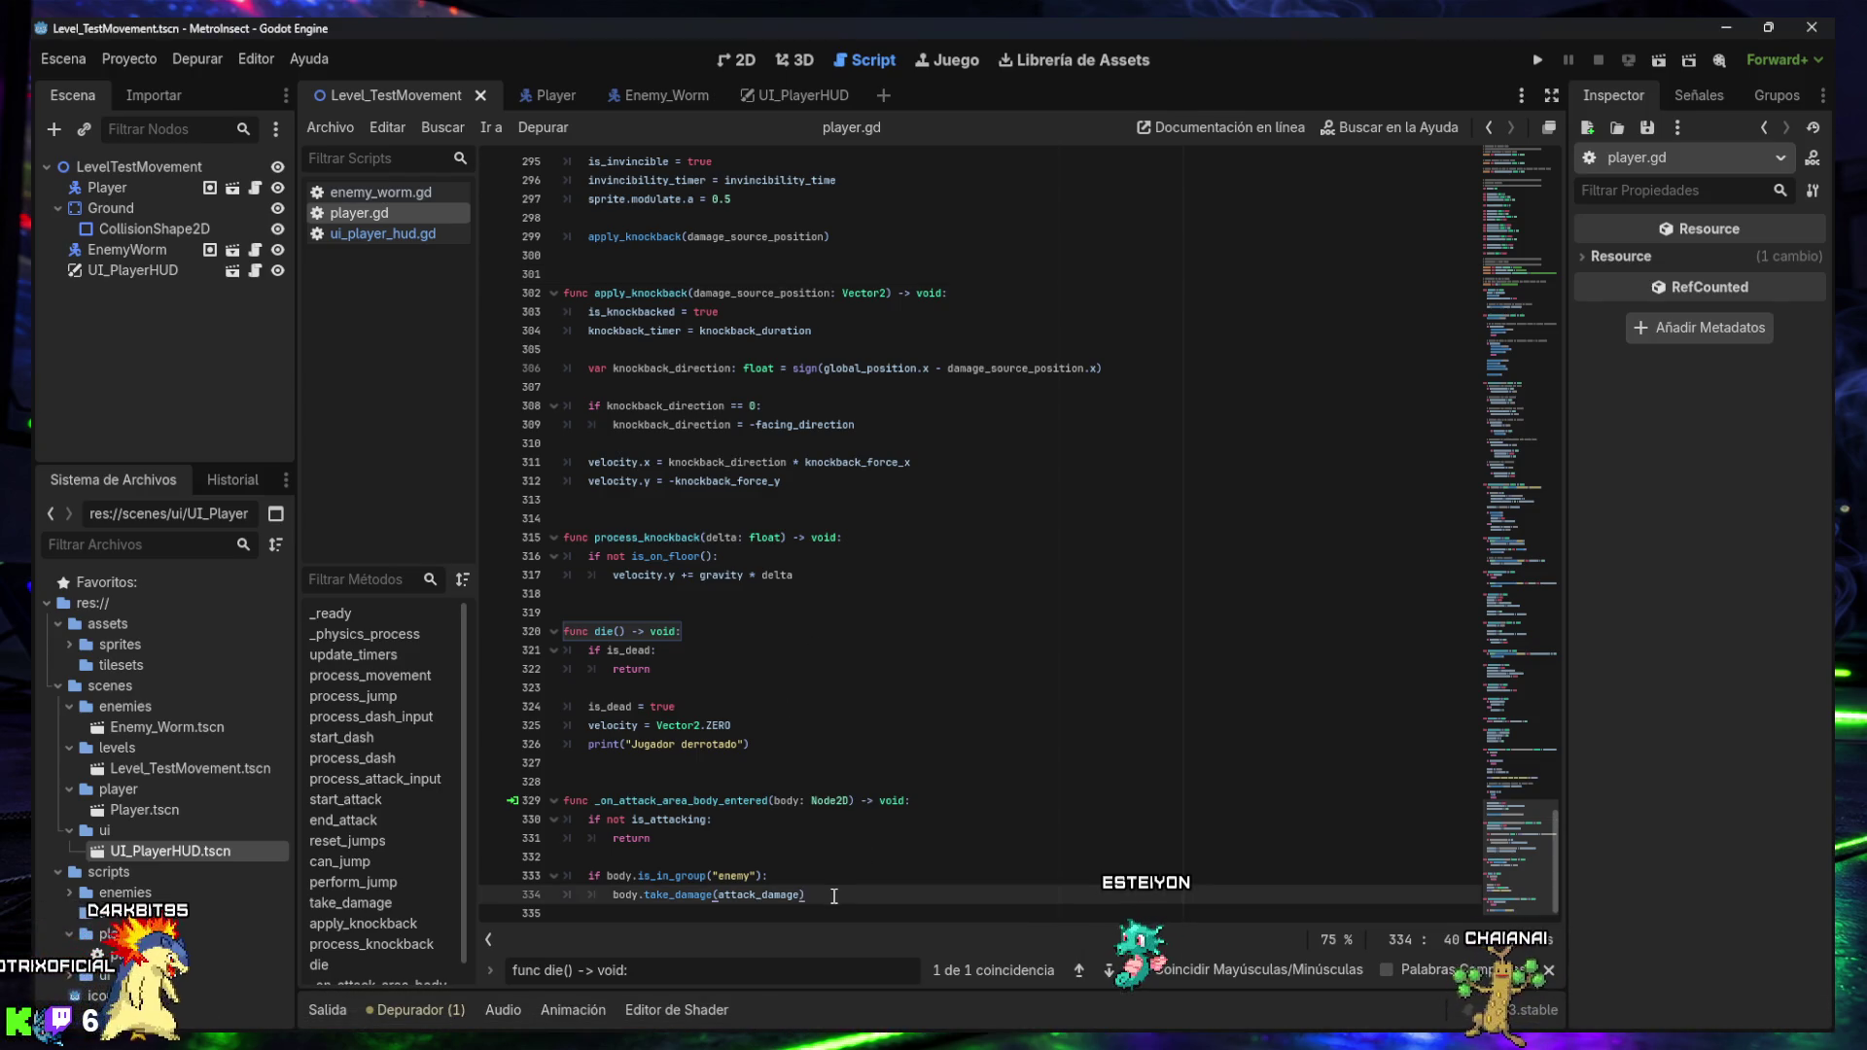
left_click(830, 907)
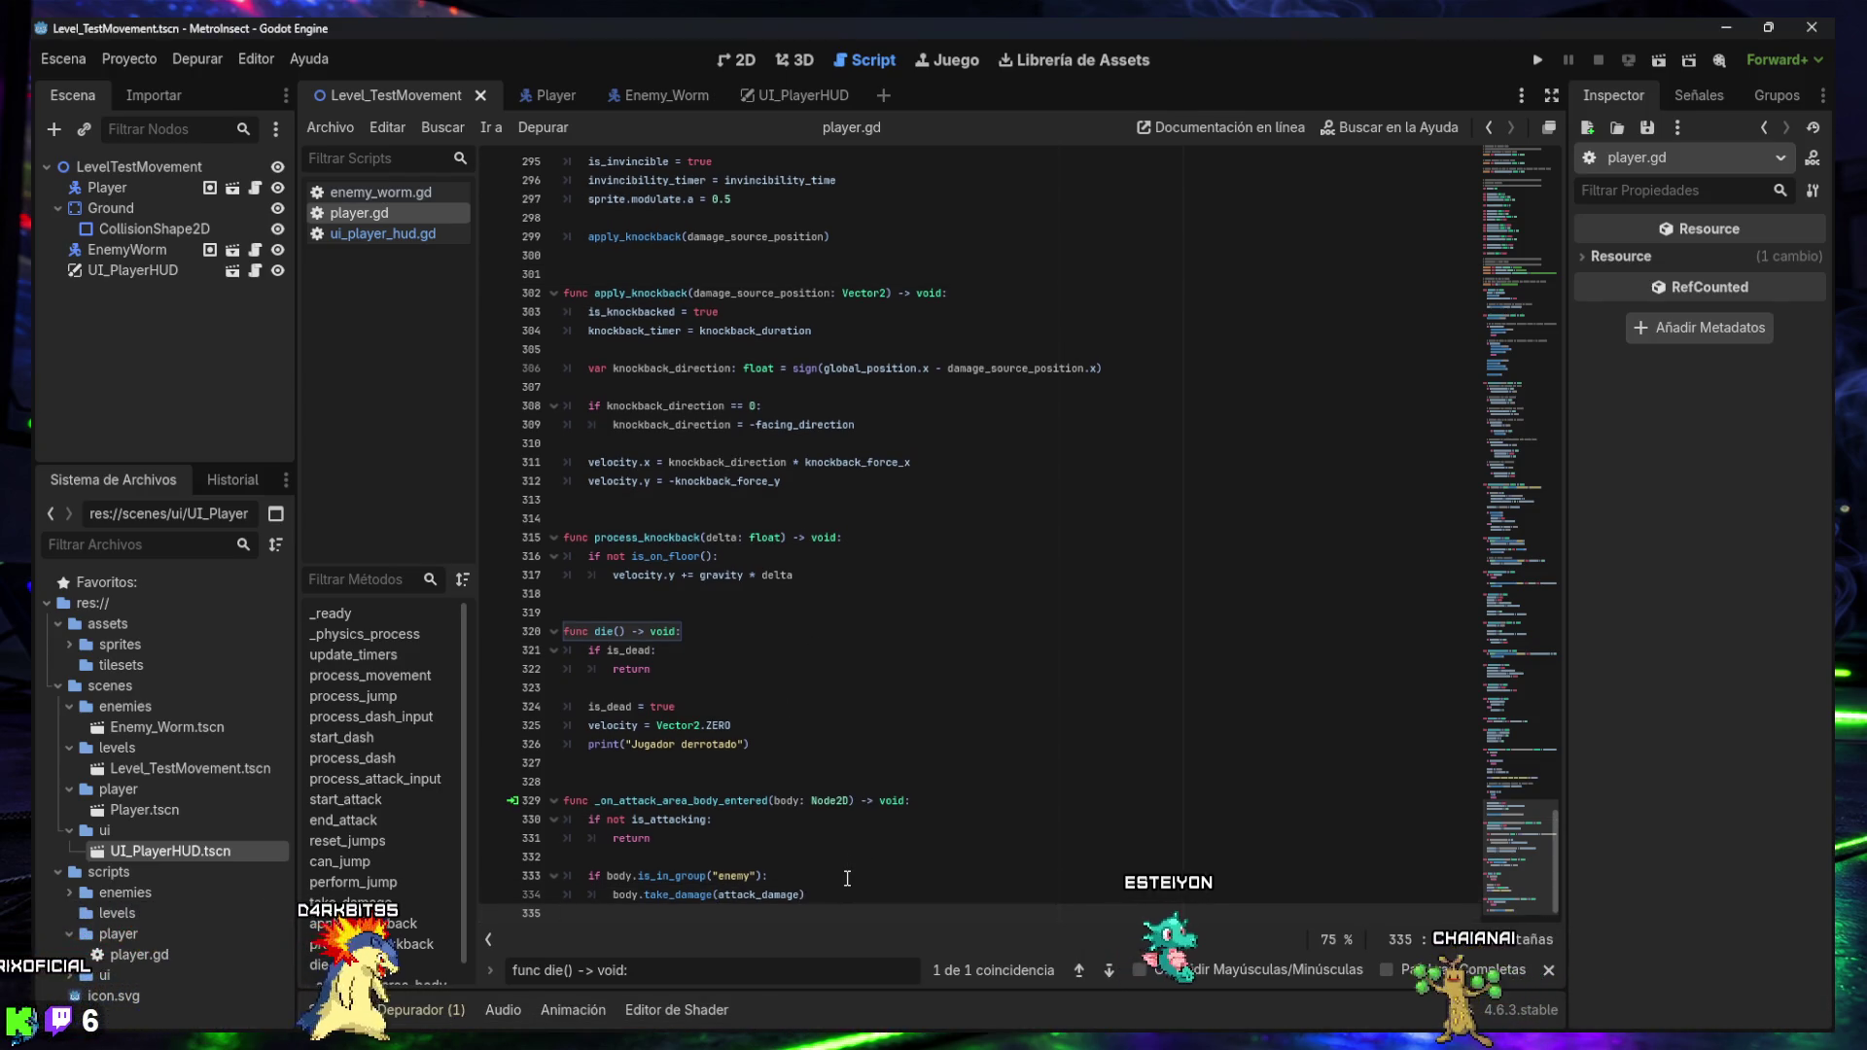